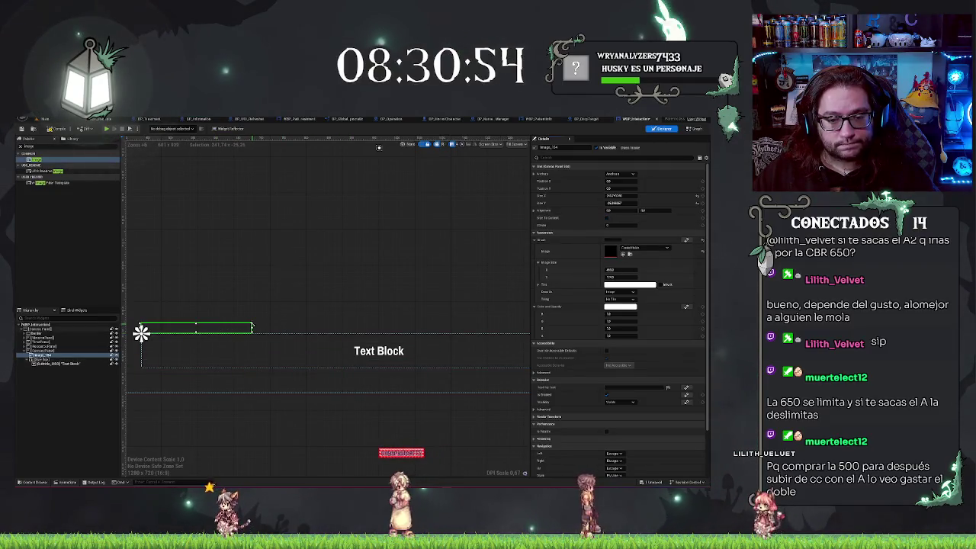
# Stretch the dark background image over the Text Block and commit its new Size Y
pyautogui.moveTo(253, 329)
pyautogui.mouseDown()
pyautogui.moveTo(472, 371)
pyautogui.moveTo(563, 369)
pyautogui.mouseUp()
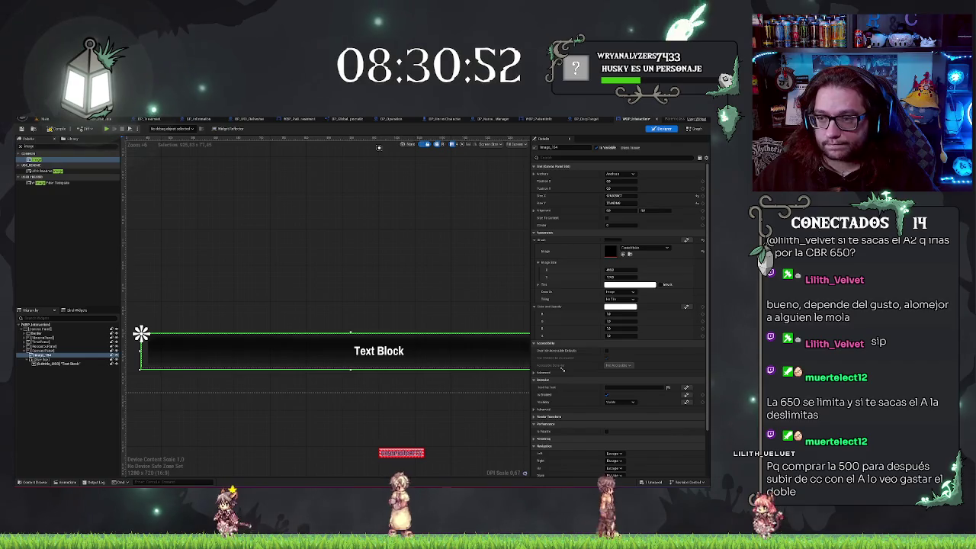
pyautogui.scroll(-3, 495, 410)
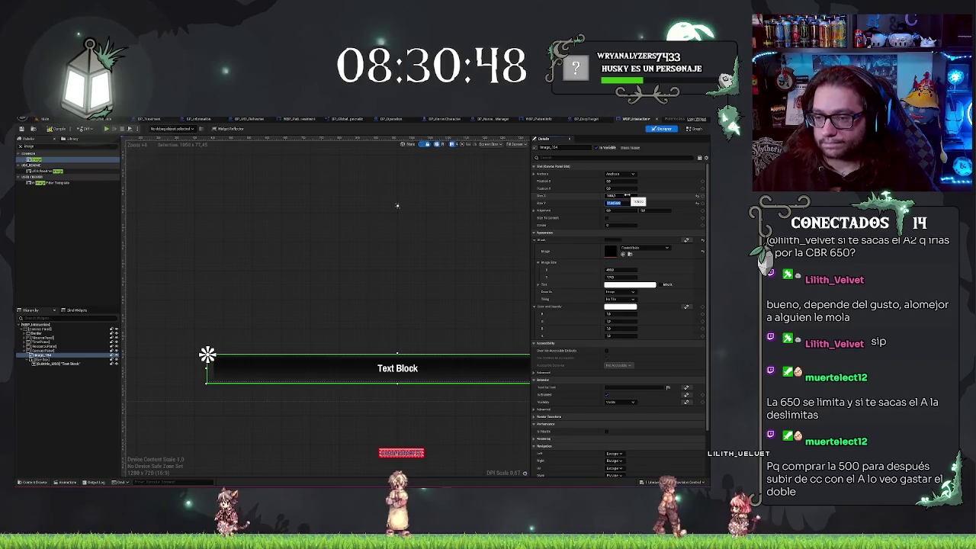
pyautogui.press('Return')
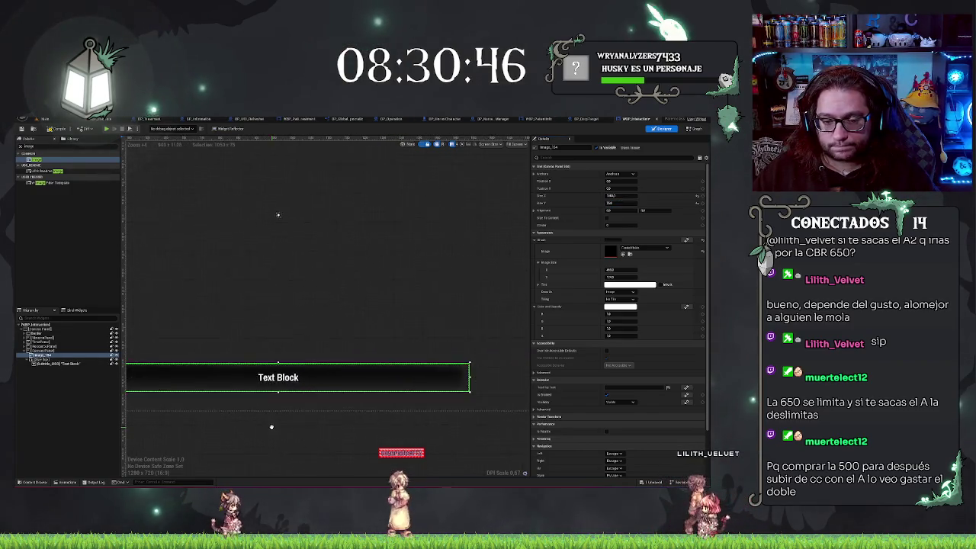
# Recenter the message bar in view, then reselect the Text Block and the background image
pyautogui.moveTo(252, 423)
pyautogui.mouseDown()
pyautogui.moveTo(403, 448)
pyautogui.moveTo(346, 408)
pyautogui.mouseUp()
pyautogui.scroll(-2, 289, 382)
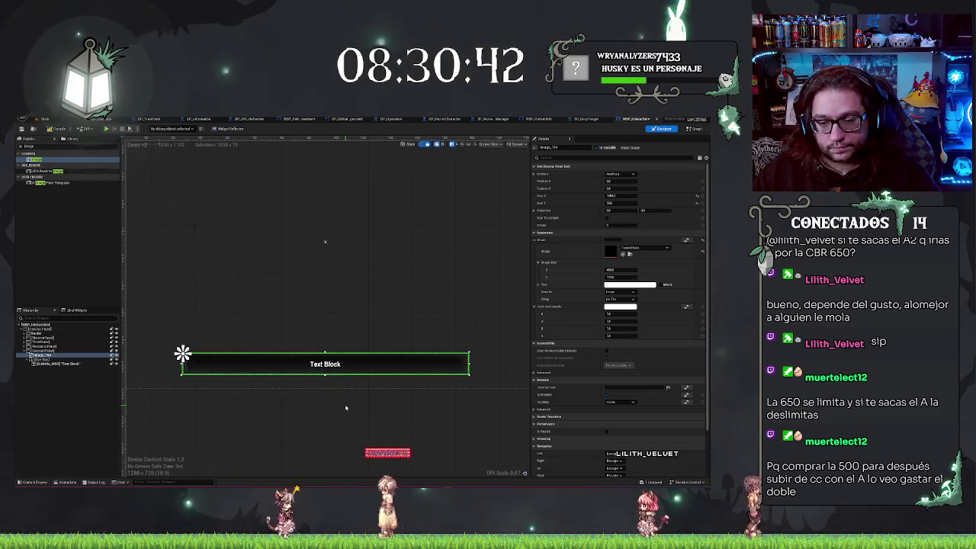
pyautogui.click(366, 433)
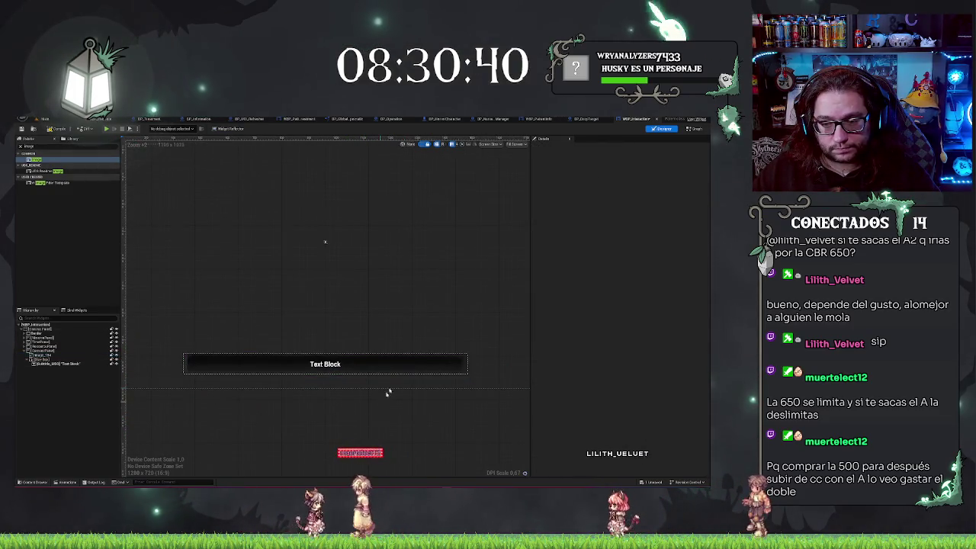
pyautogui.scroll(5, 190, 377)
pyautogui.scroll(-2, 191, 377)
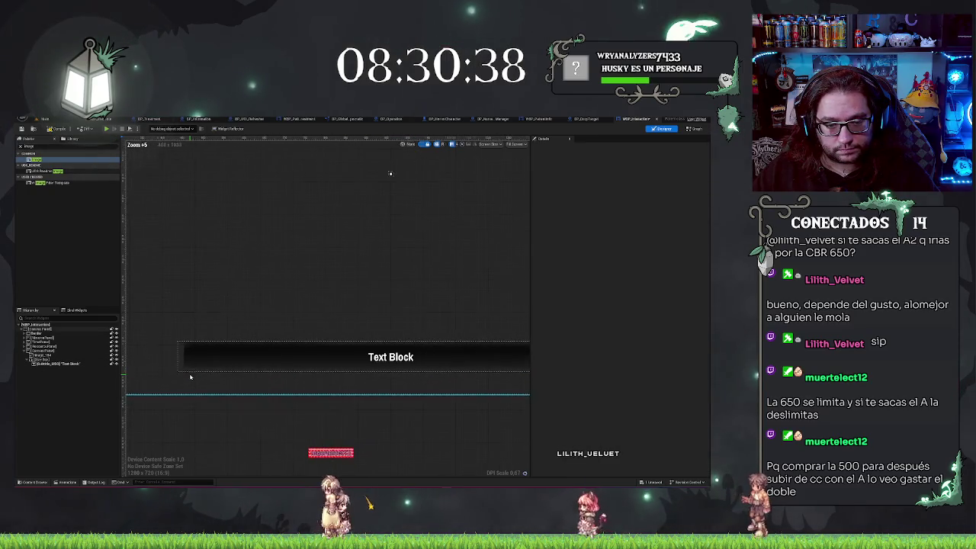
pyautogui.click(320, 355)
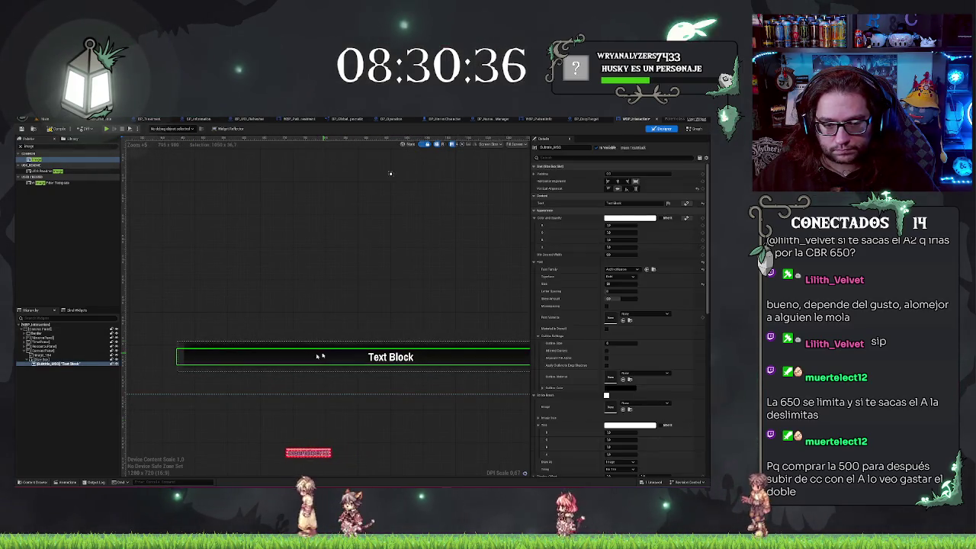
pyautogui.click(42, 356)
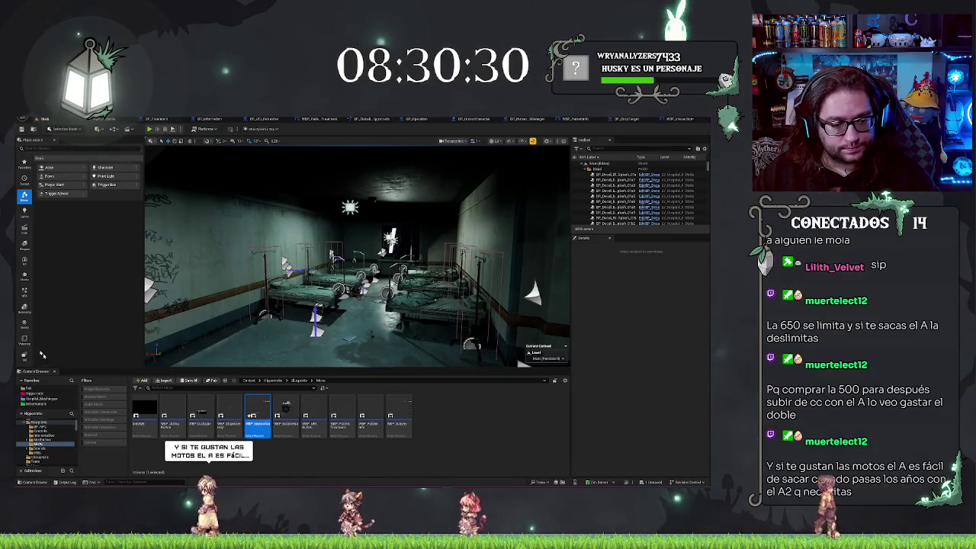
pyautogui.click(35, 392)
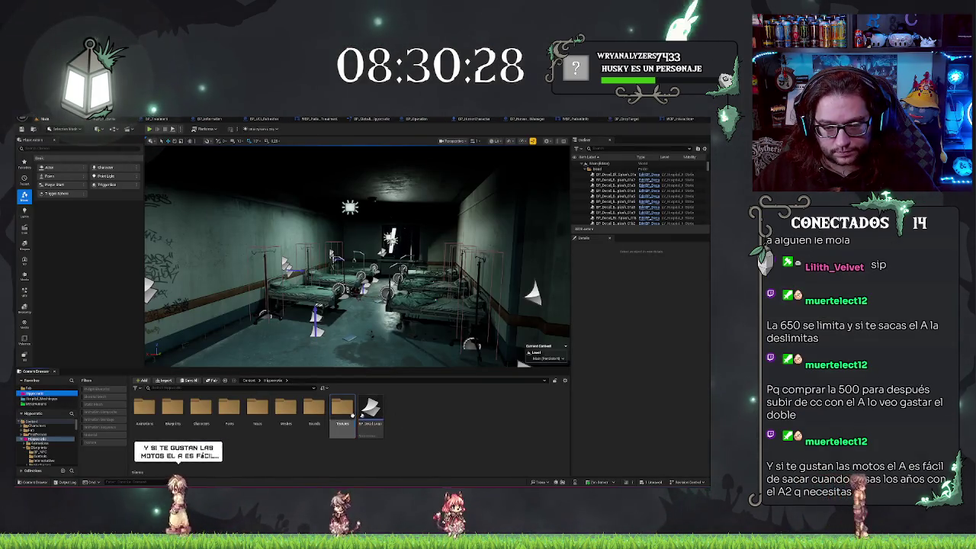
pyautogui.doubleClick(352, 415)
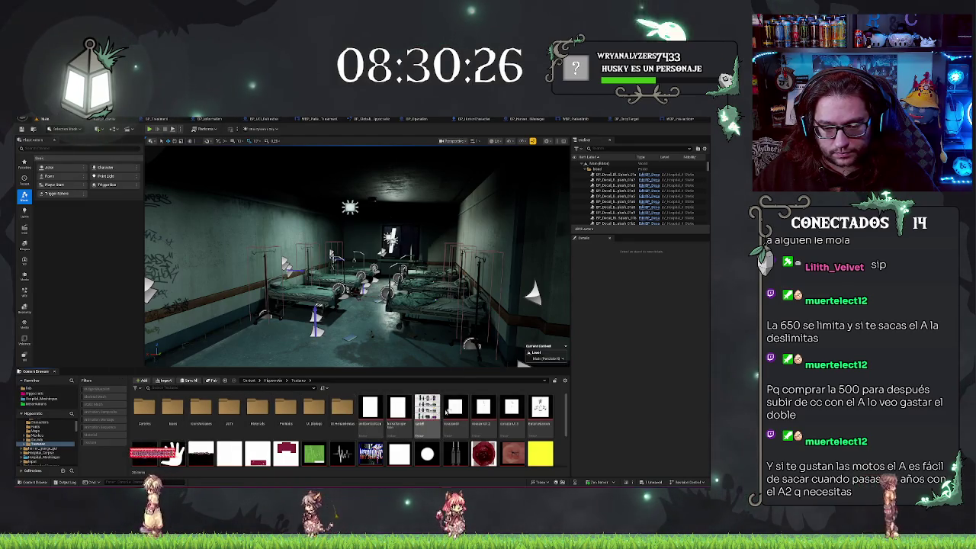
pyautogui.scroll(-1, 440, 412)
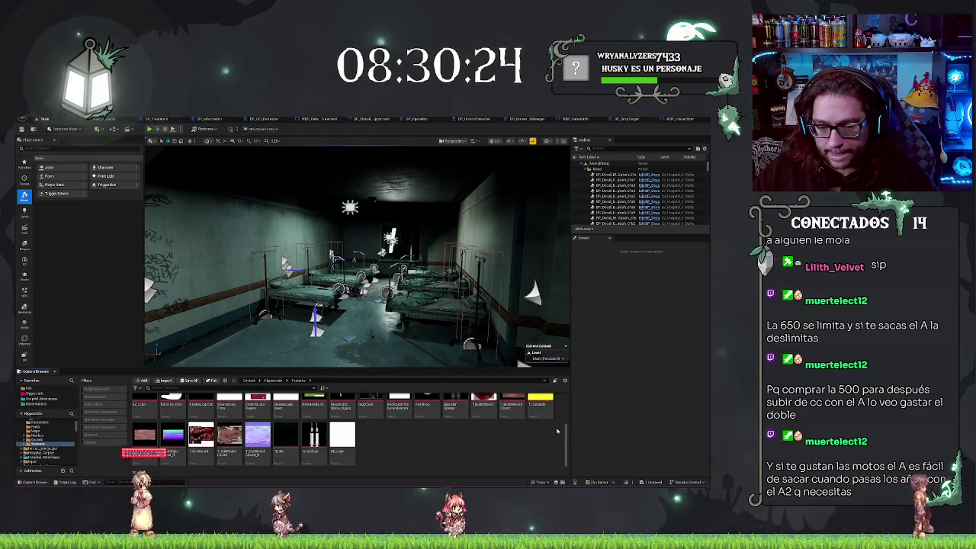
pyautogui.scroll(1, 186, 405)
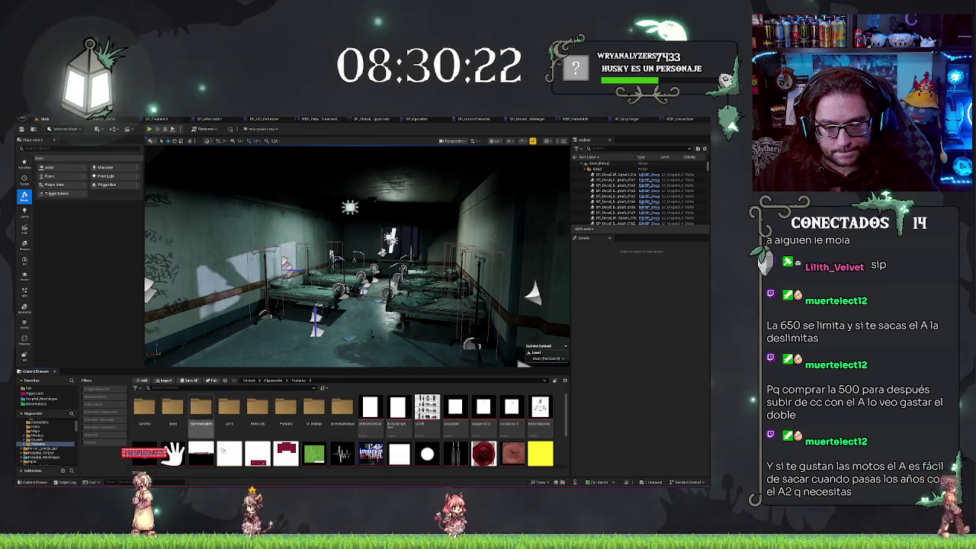
pyautogui.moveTo(406, 409)
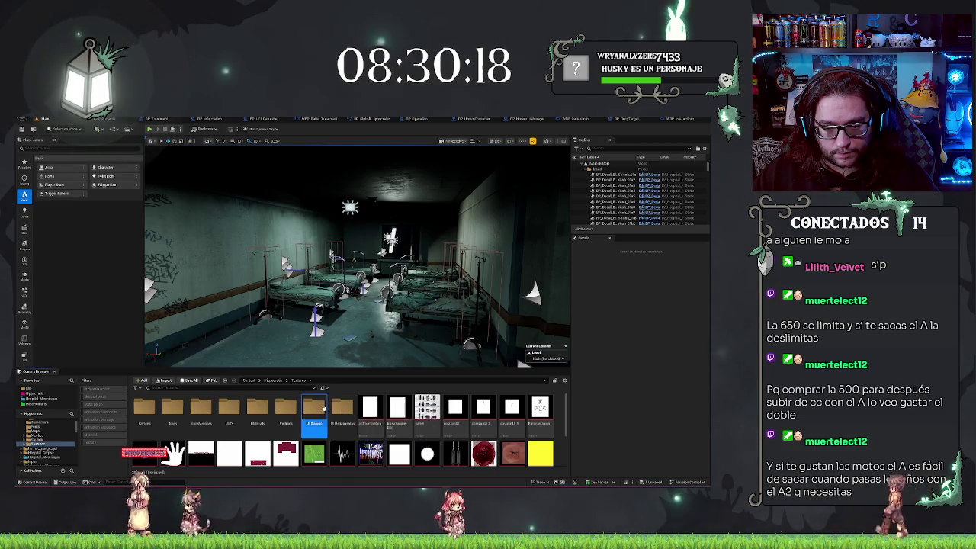
pyautogui.doubleClick(324, 409)
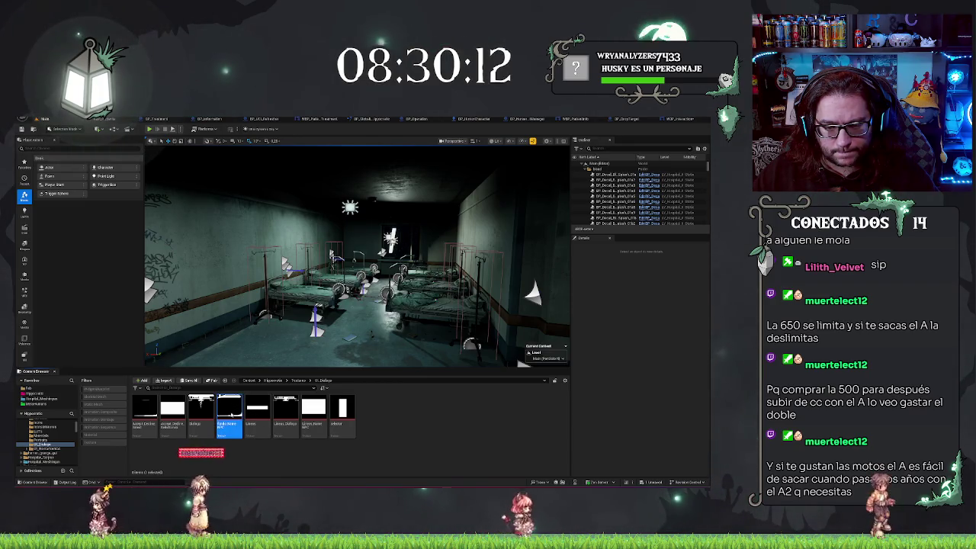
pyautogui.doubleClick(230, 412)
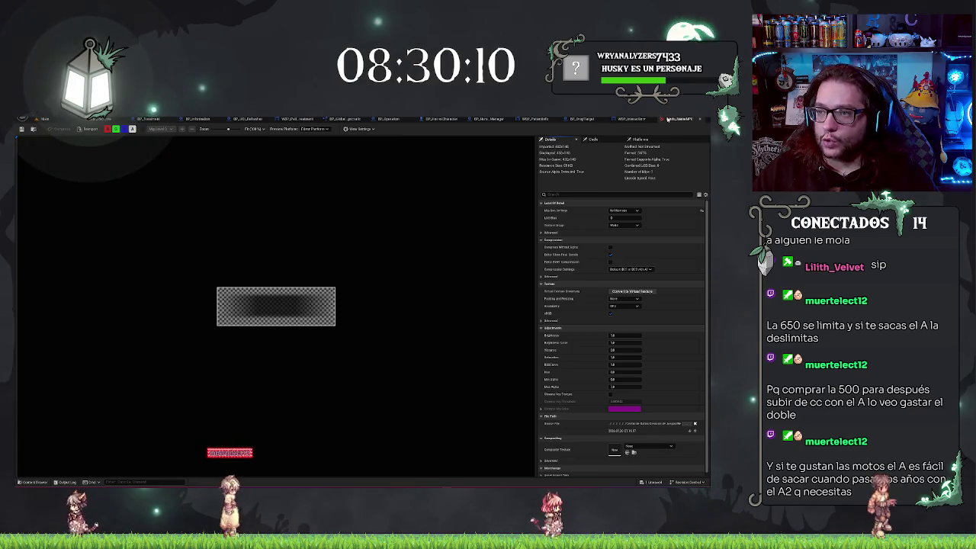
pyautogui.click(628, 120)
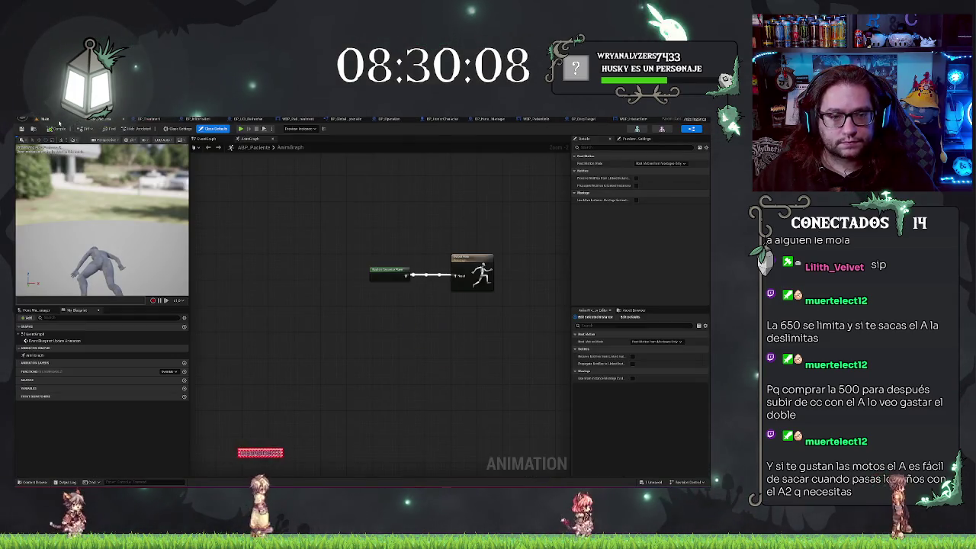
pyautogui.click(77, 122)
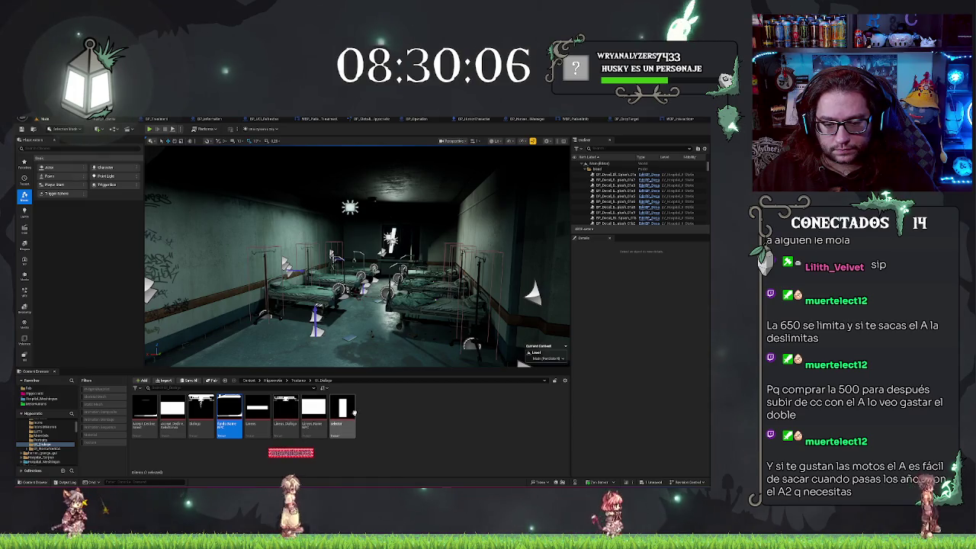
pyautogui.rightClick(357, 456)
pyautogui.click(343, 454)
pyautogui.click(343, 453)
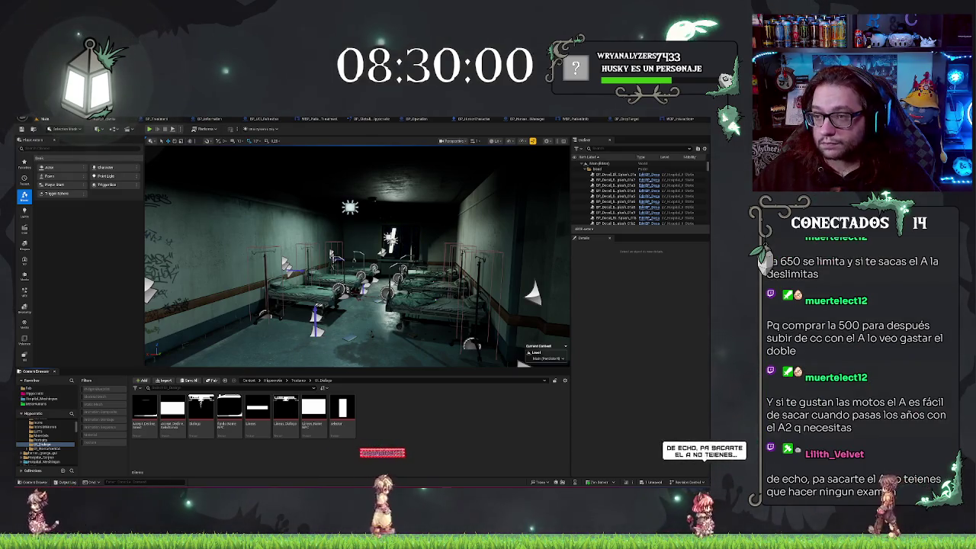
pyautogui.click(637, 119)
pyautogui.scroll(-2, 394, 284)
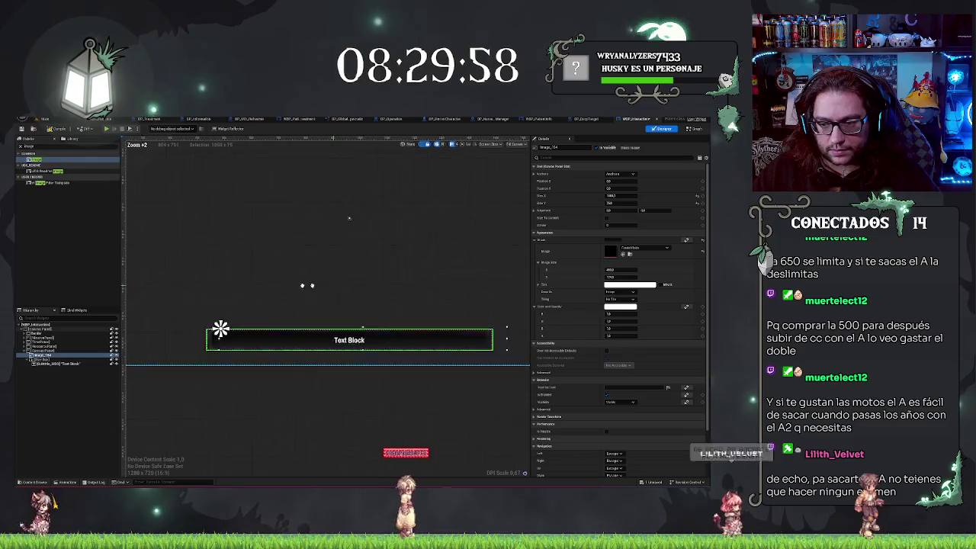
pyautogui.moveTo(289, 287); pyautogui.dragTo(380, 279)
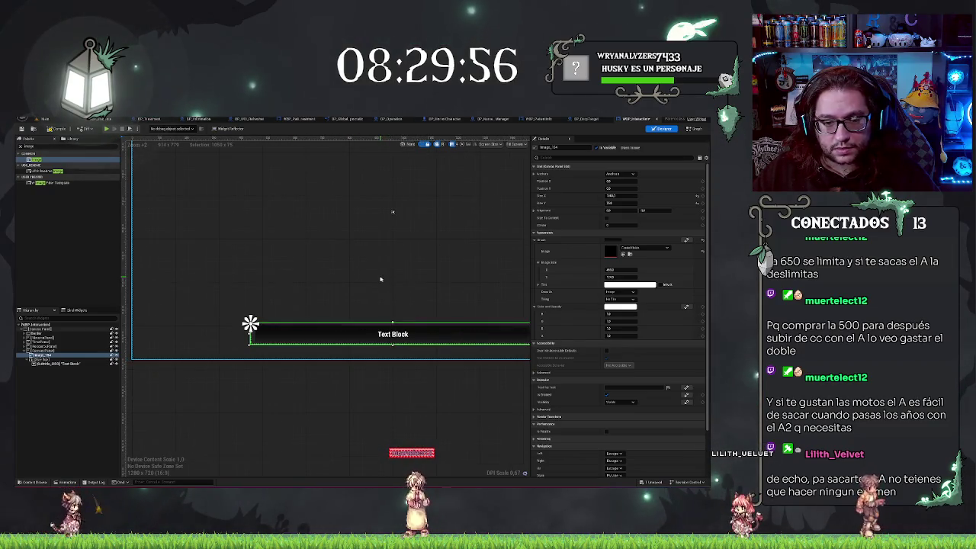
pyautogui.scroll(3, 335, 267)
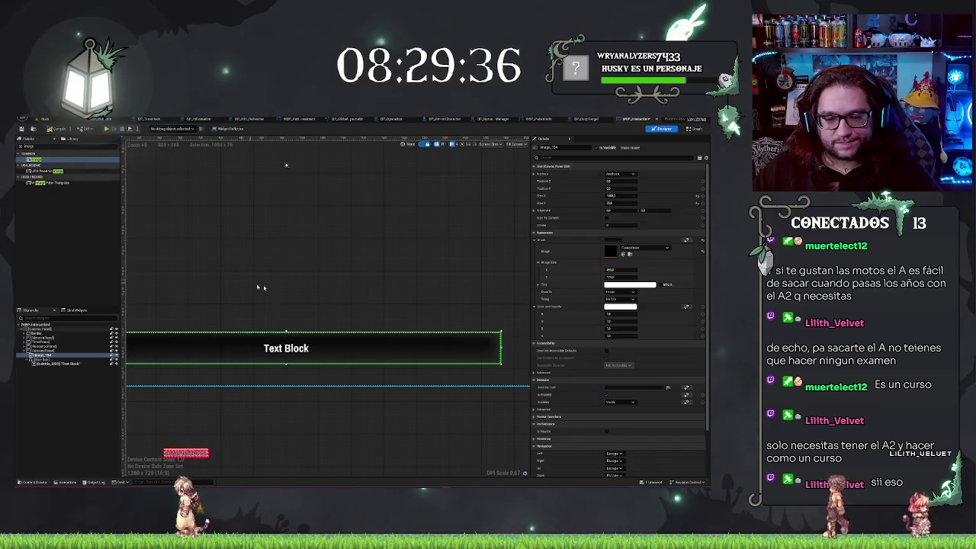
pyautogui.moveTo(276, 422); pyautogui.dragTo(314, 413)
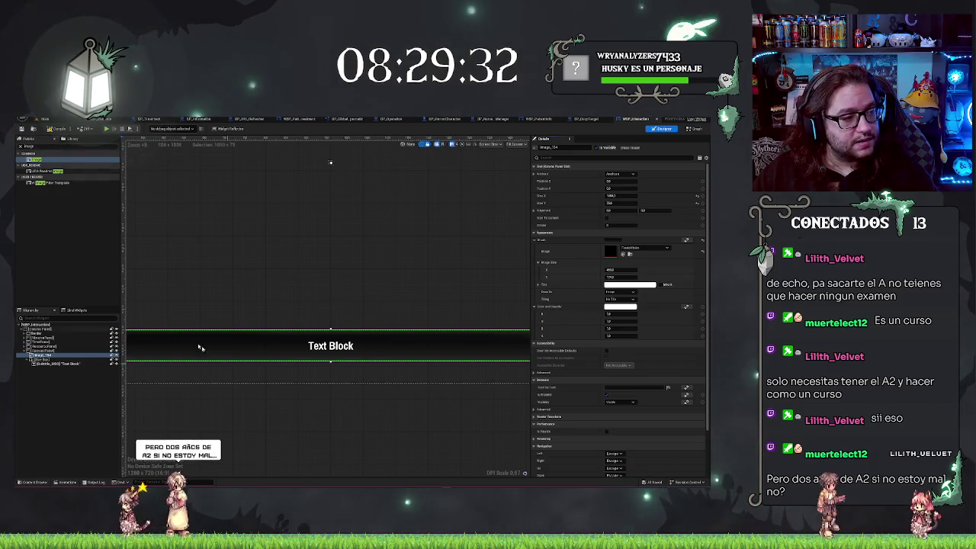
pyautogui.scroll(-2, 310, 369)
pyautogui.moveTo(311, 369); pyautogui.dragTo(416, 374)
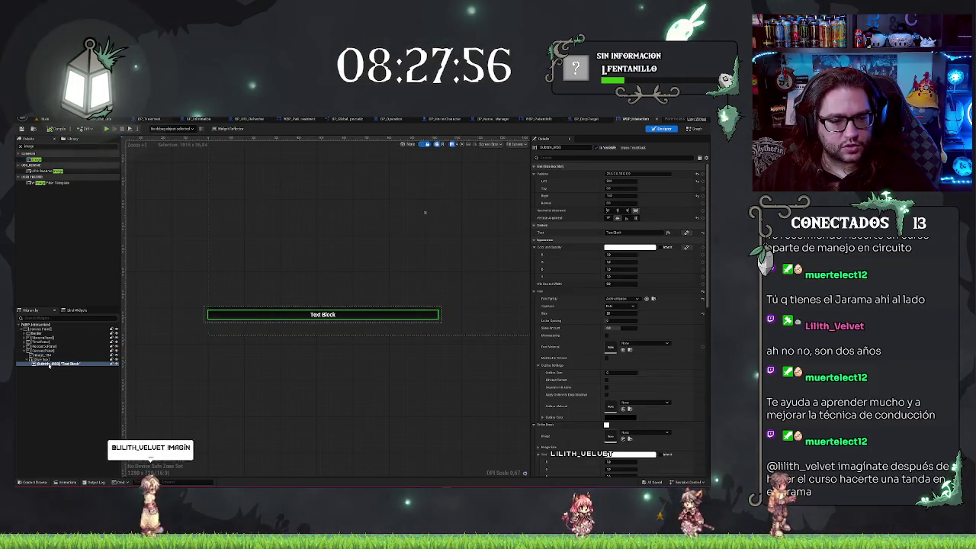
# Create a new widget animation named Fade_In and close the animation drawer
pyautogui.click(69, 424)
pyautogui.click(34, 482)
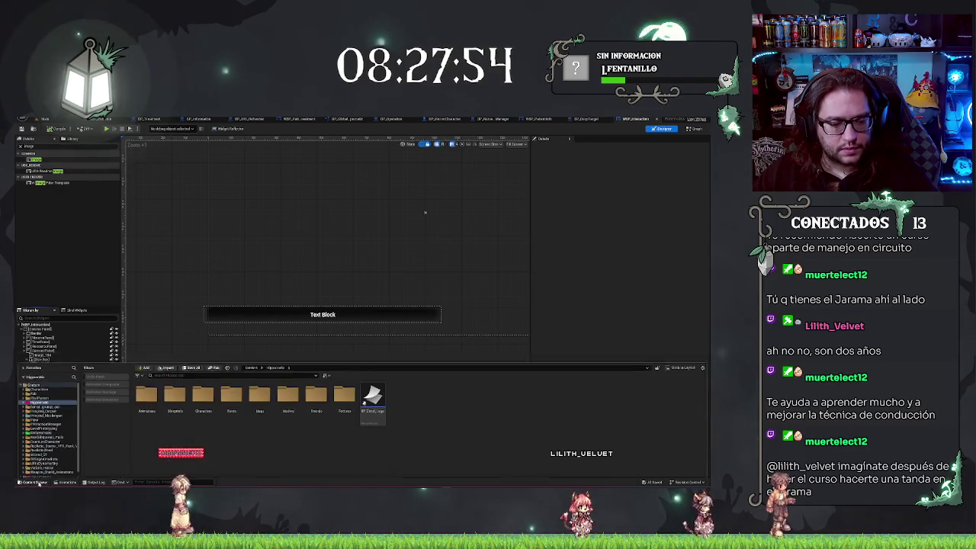
pyautogui.click(67, 482)
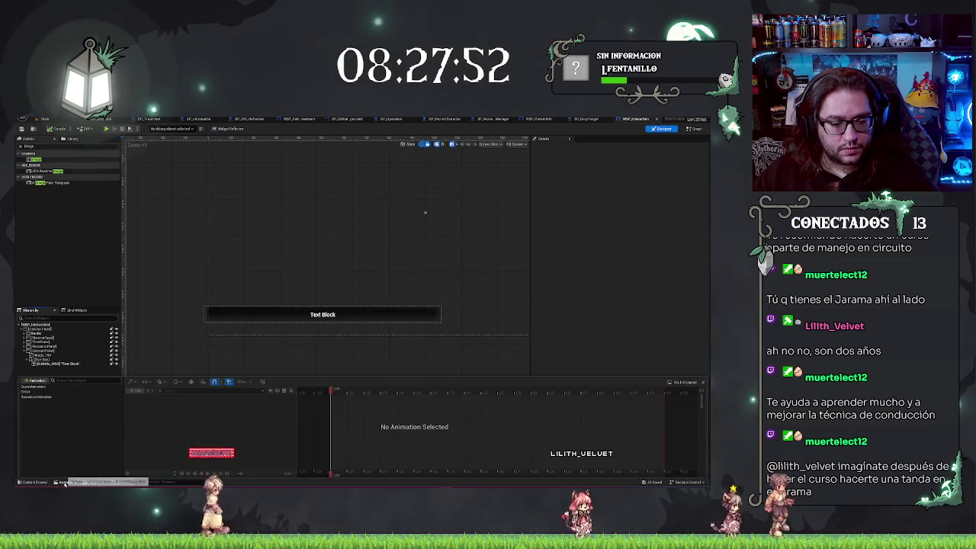
pyautogui.click(38, 379)
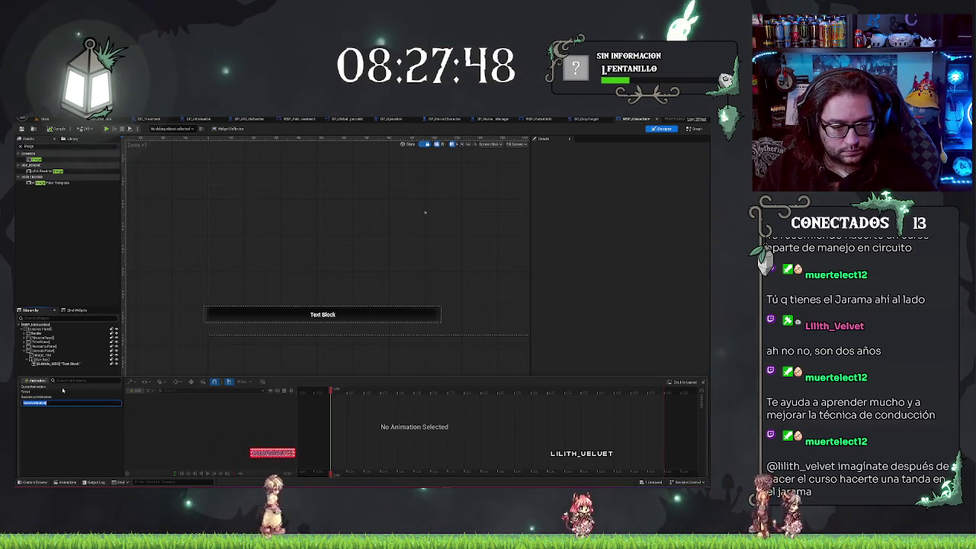
pyautogui.write('Fade')
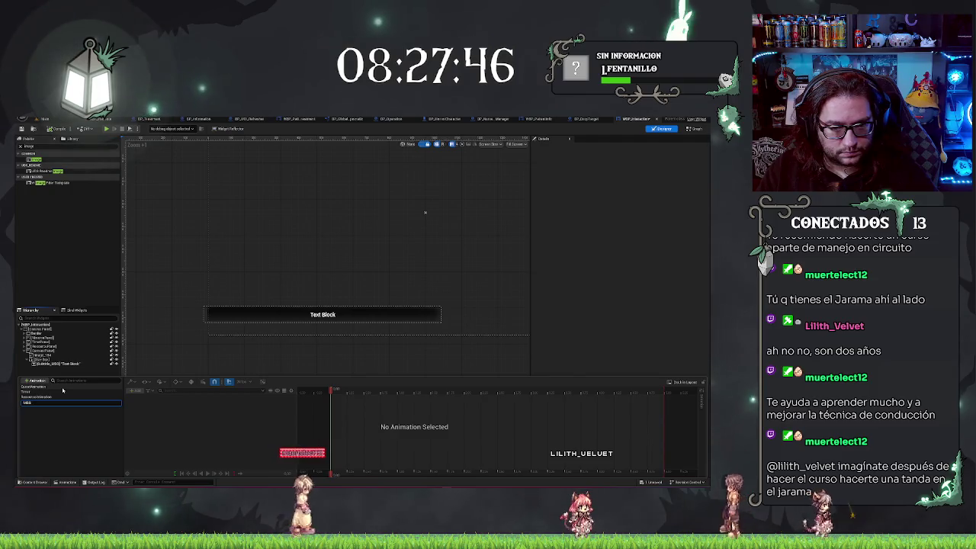
pyautogui.write('_In')
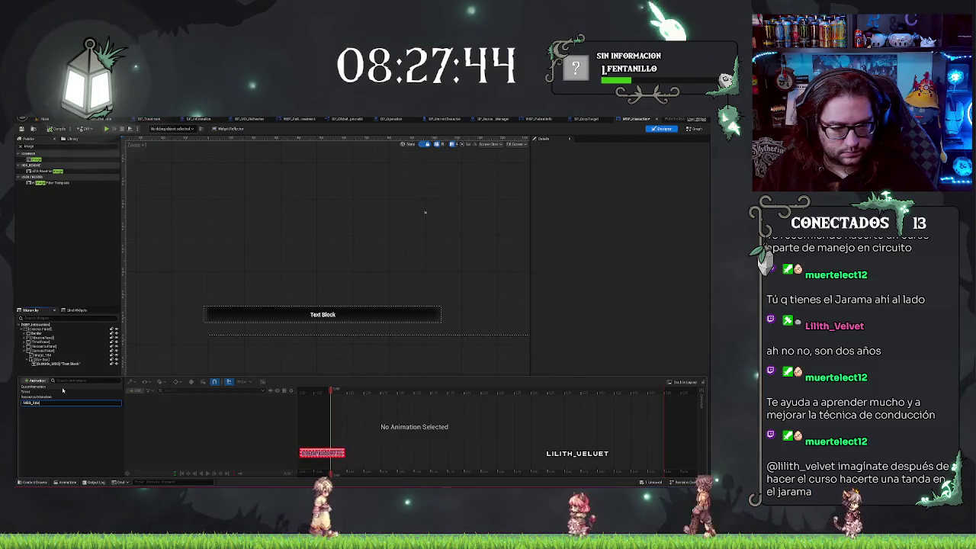
pyautogui.click(48, 353)
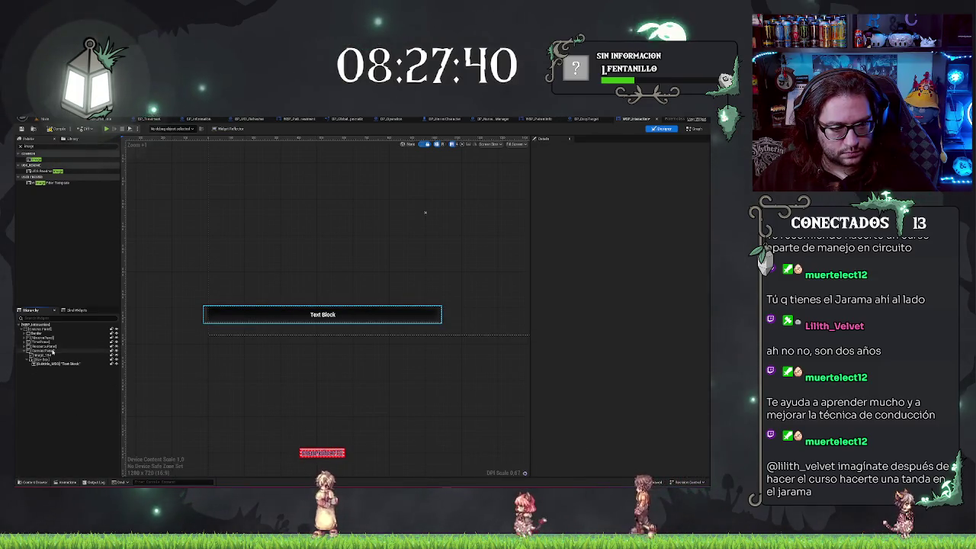
# Select the canvas panel, nudge it left, and reveal the animation list and timeline
pyautogui.click(47, 351)
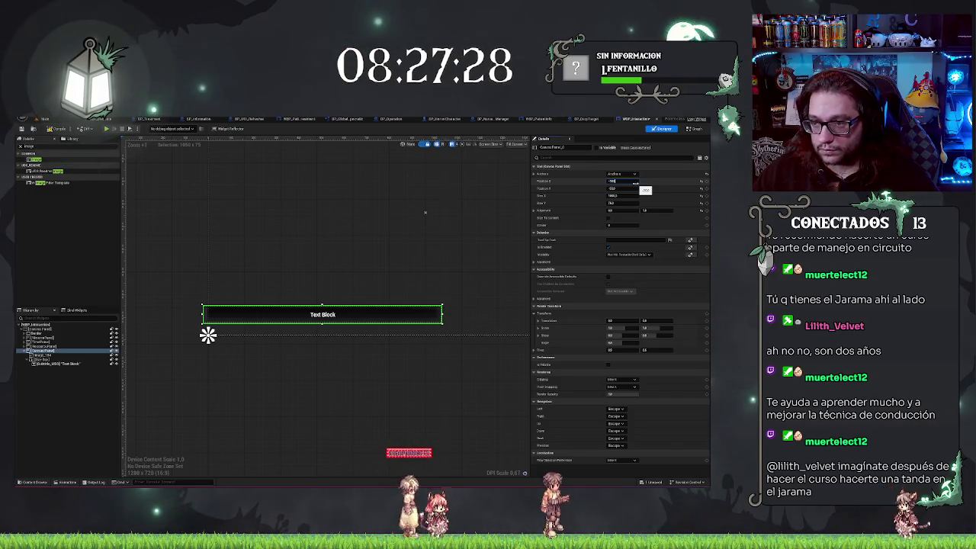
pyautogui.moveTo(635, 184); pyautogui.dragTo(603, 183)
pyautogui.scroll(-4, 458, 281)
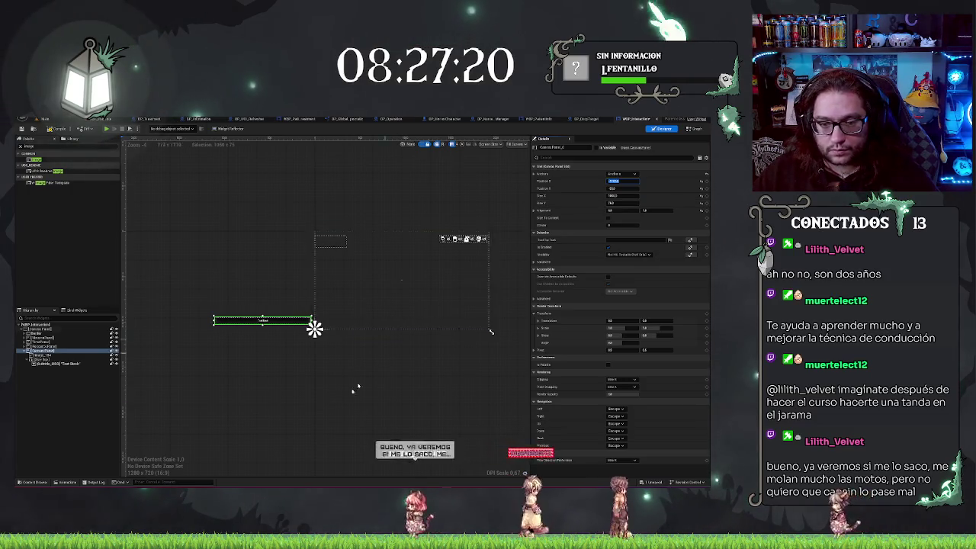
pyautogui.scroll(6, 305, 377)
pyautogui.scroll(-3, 271, 381)
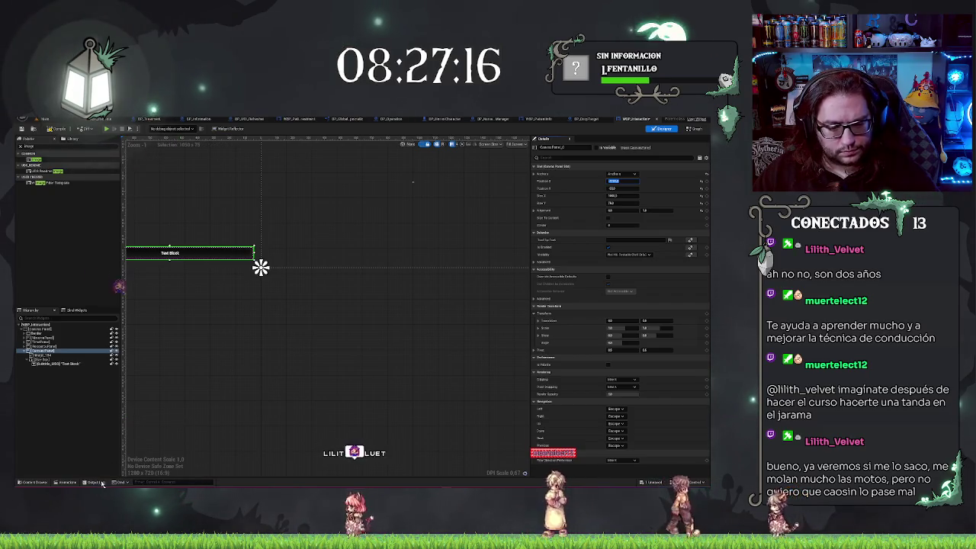
pyautogui.click(68, 481)
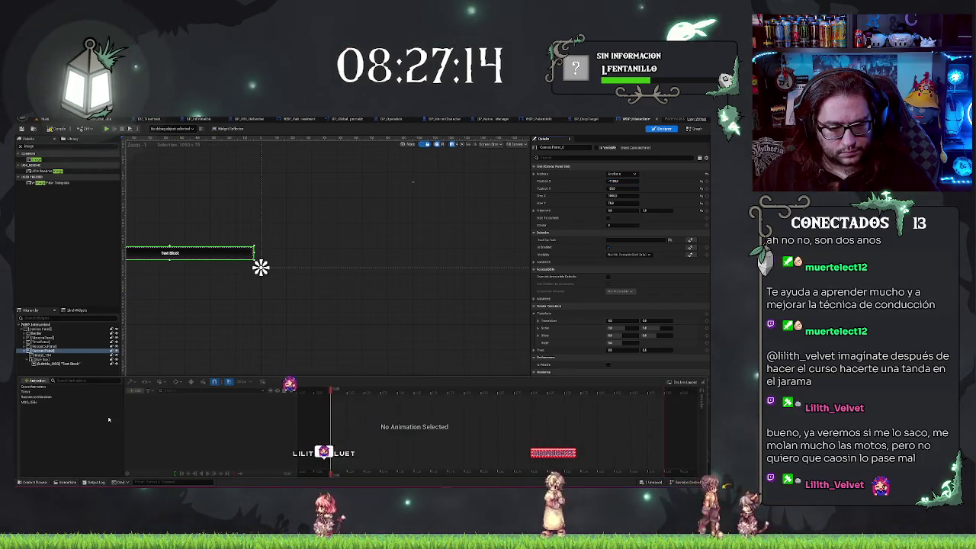
# In MSG_Side, add a Canvas Panel track with a Transform sub-track
pyautogui.click(46, 402)
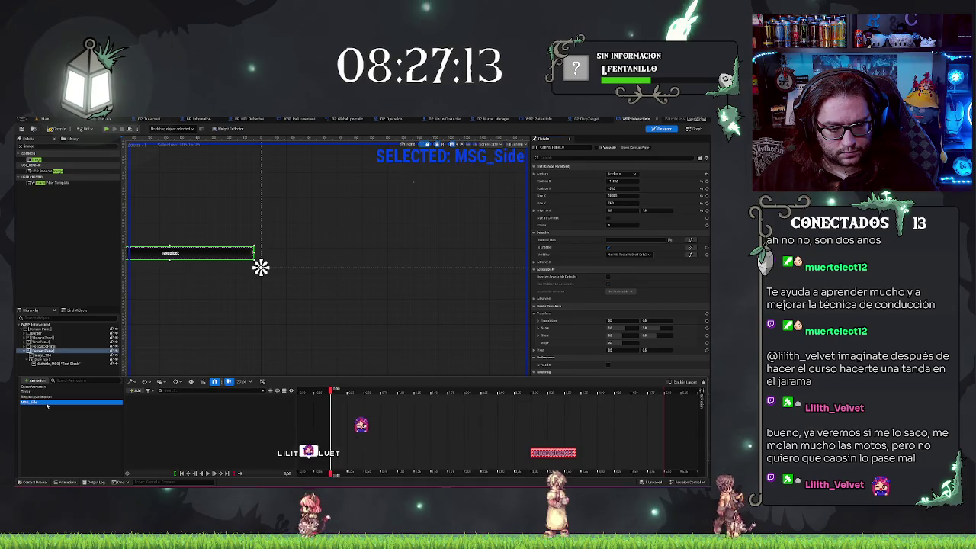
pyautogui.click(136, 390)
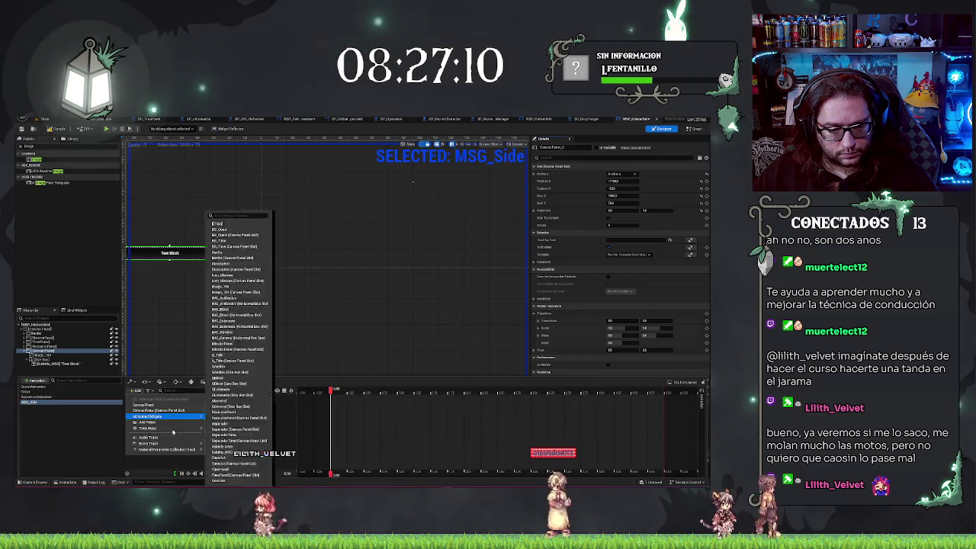
pyautogui.moveTo(167, 443)
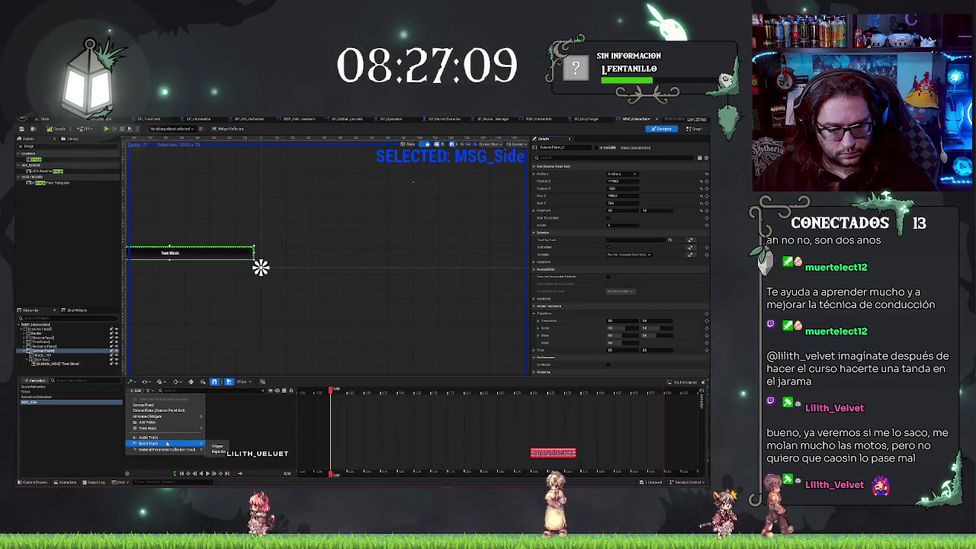
pyautogui.click(166, 406)
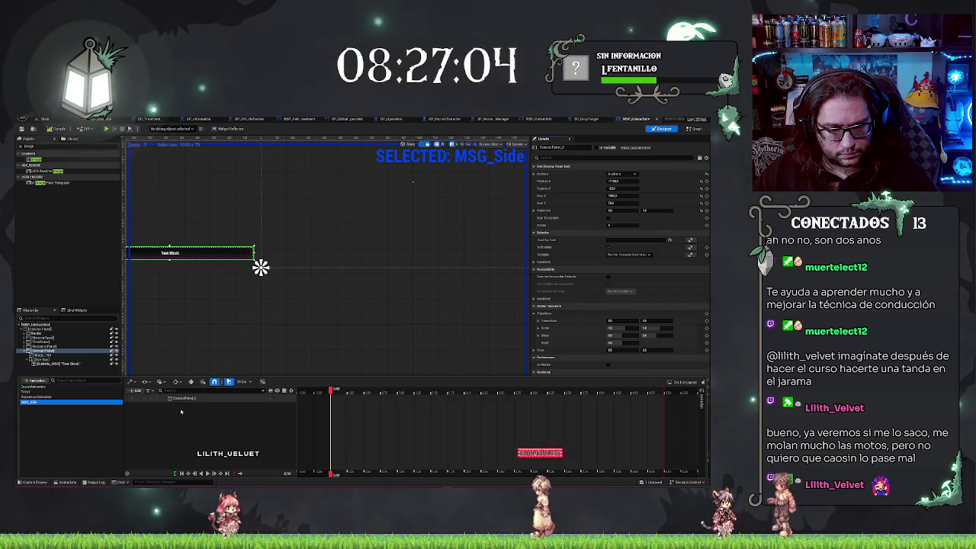
pyautogui.click(271, 398)
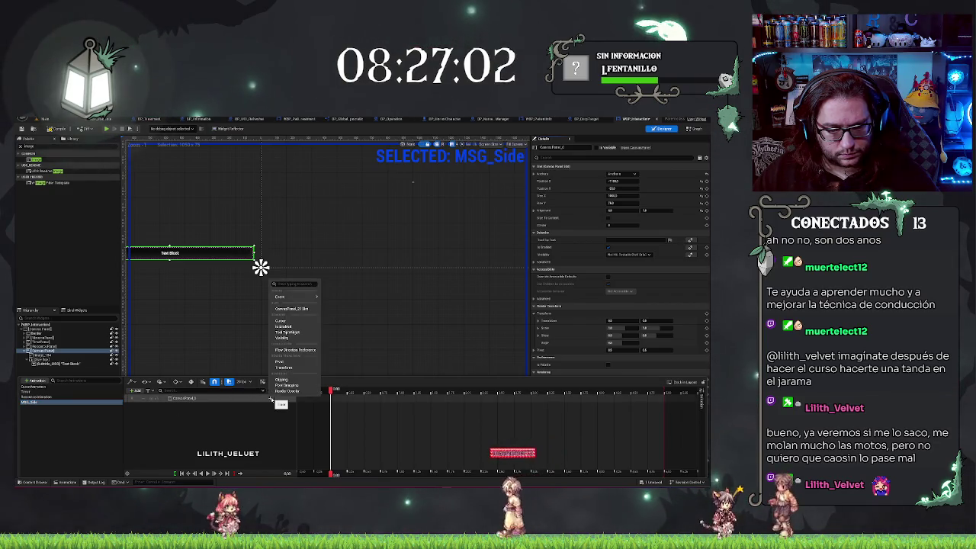
pyautogui.press('Escape')
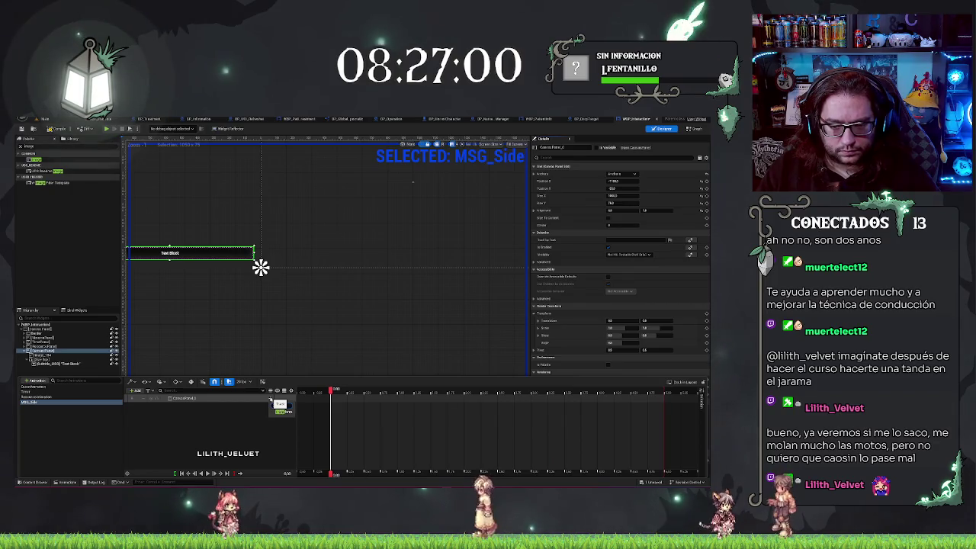
pyautogui.click(283, 411)
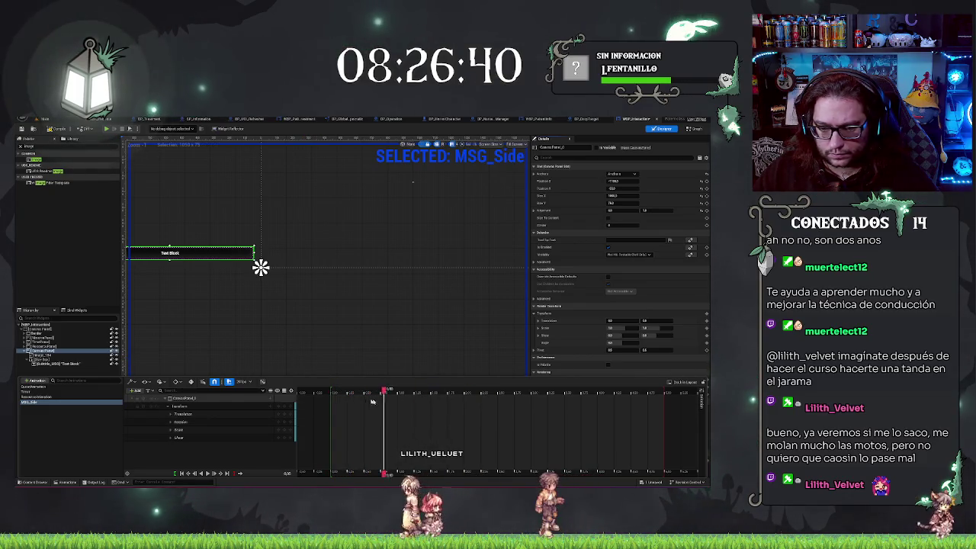
# Lengthen the Transform section, key translation, and set the text block's Position X toward centre
pyautogui.click(334, 399)
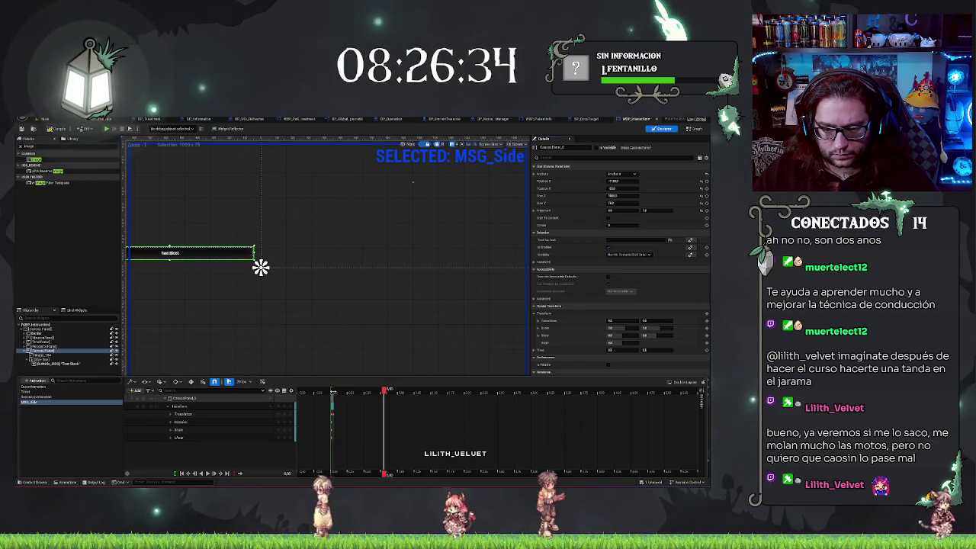
pyautogui.moveTo(342, 406)
pyautogui.mouseDown()
pyautogui.moveTo(597, 416)
pyautogui.moveTo(398, 429)
pyautogui.mouseUp()
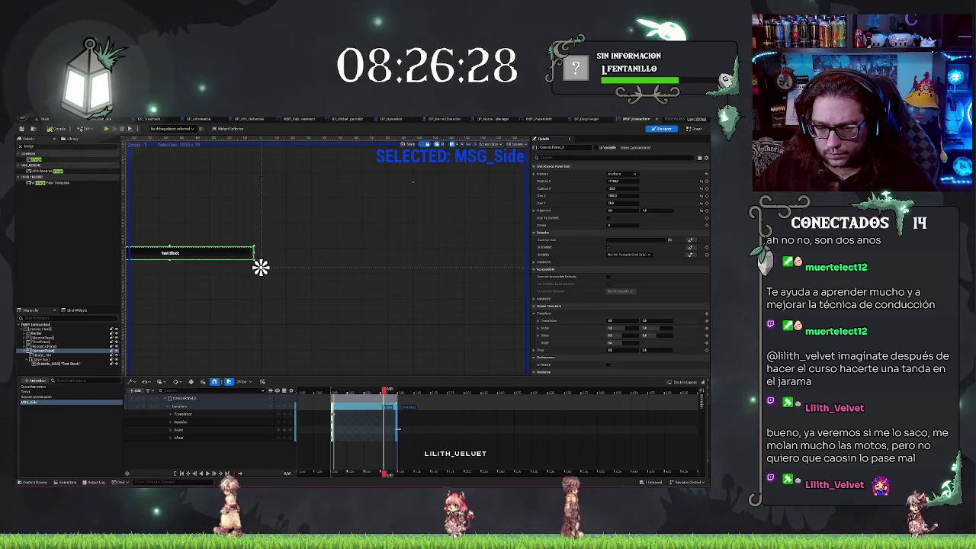
pyautogui.click(358, 414)
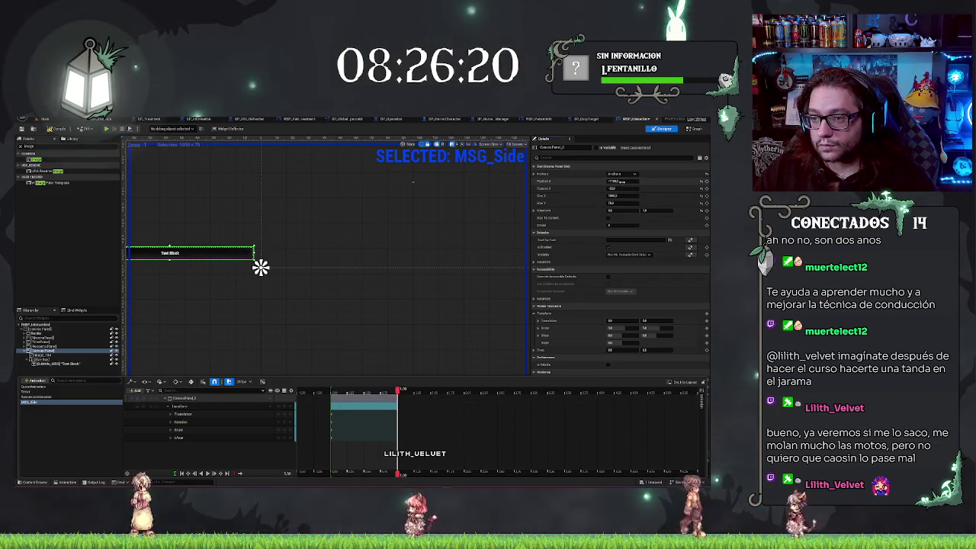
pyautogui.click(260, 267)
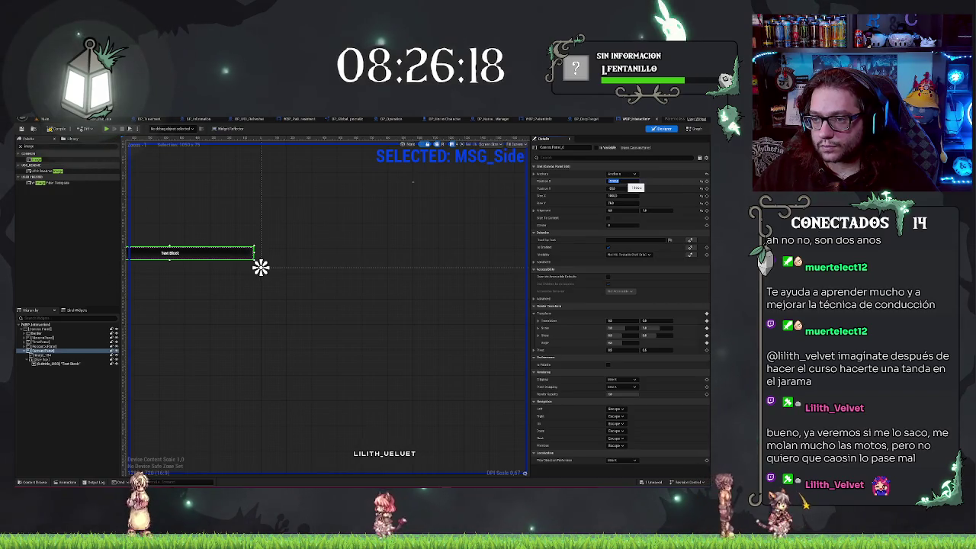
pyautogui.press('Return')
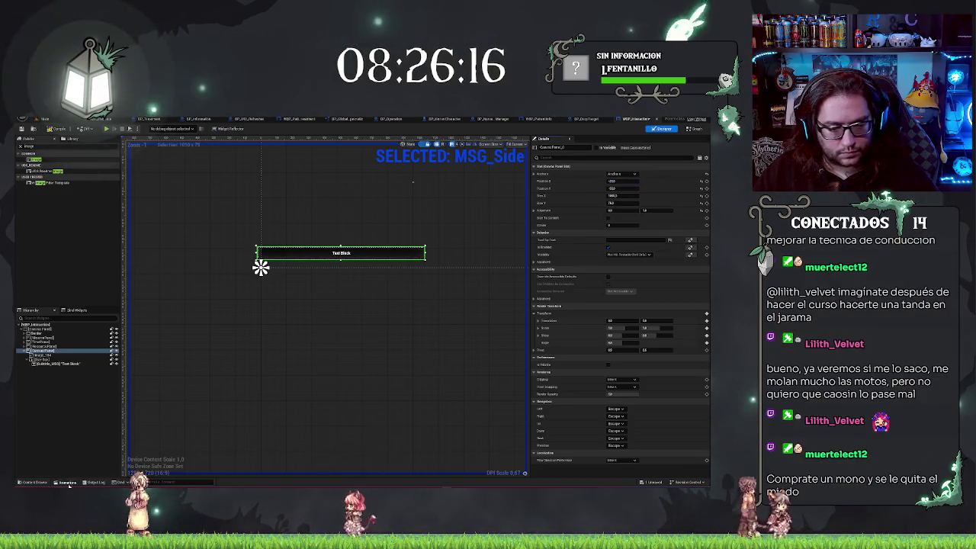
pyautogui.click(67, 483)
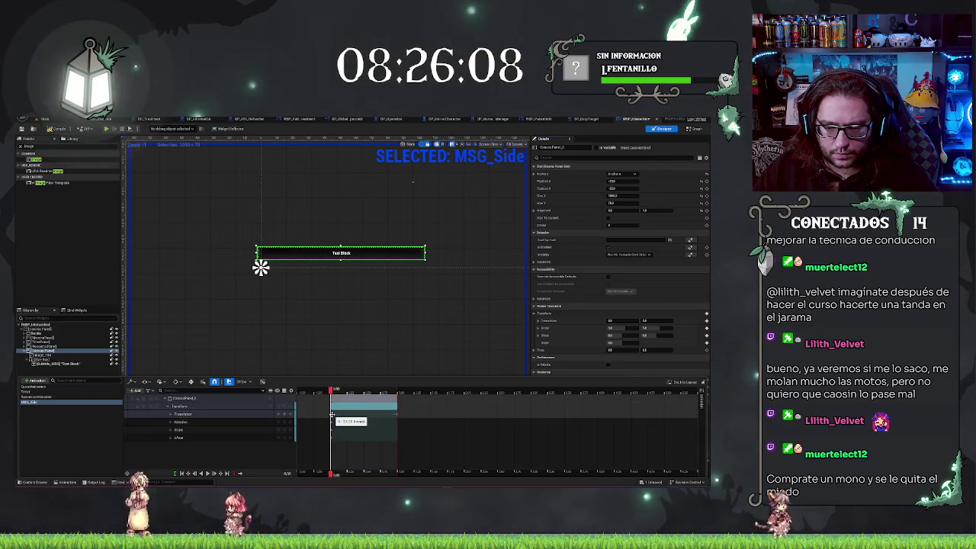
# Set the first translation X key to an offset value, pushing the text block left
pyautogui.click(171, 414)
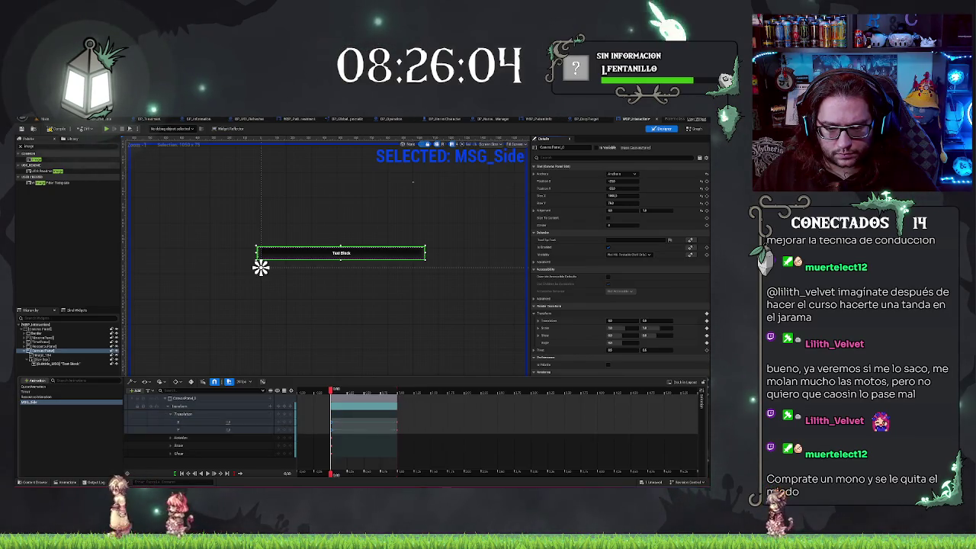
pyautogui.click(228, 420)
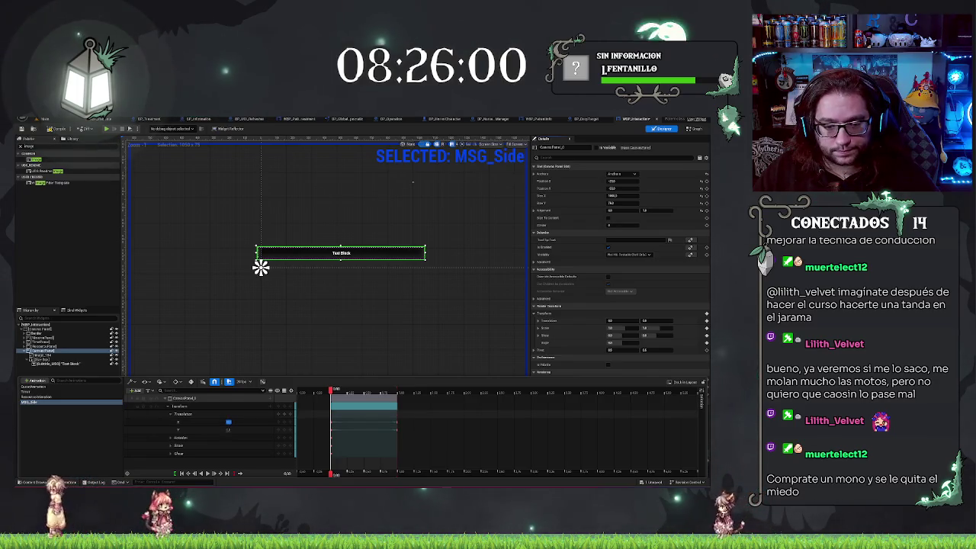
pyautogui.click(395, 424)
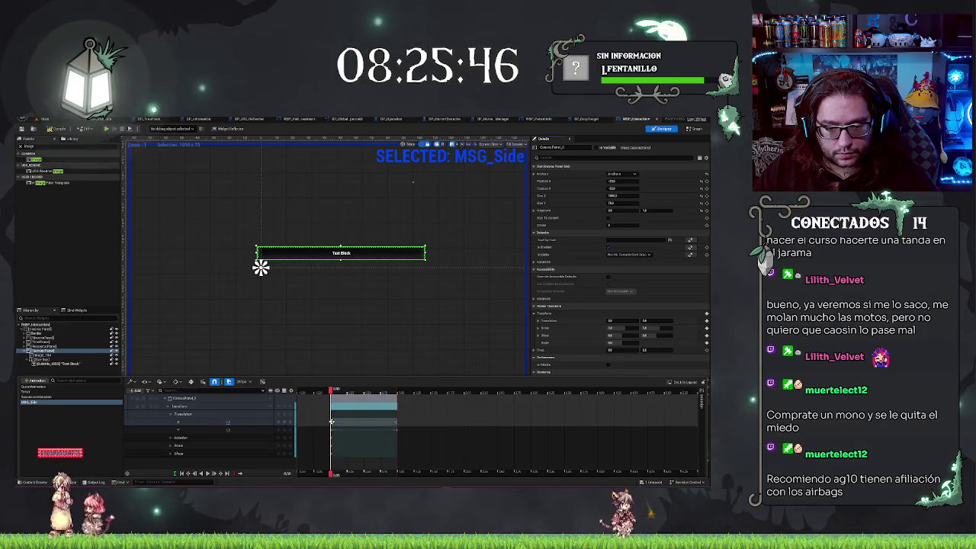
pyautogui.click(394, 421)
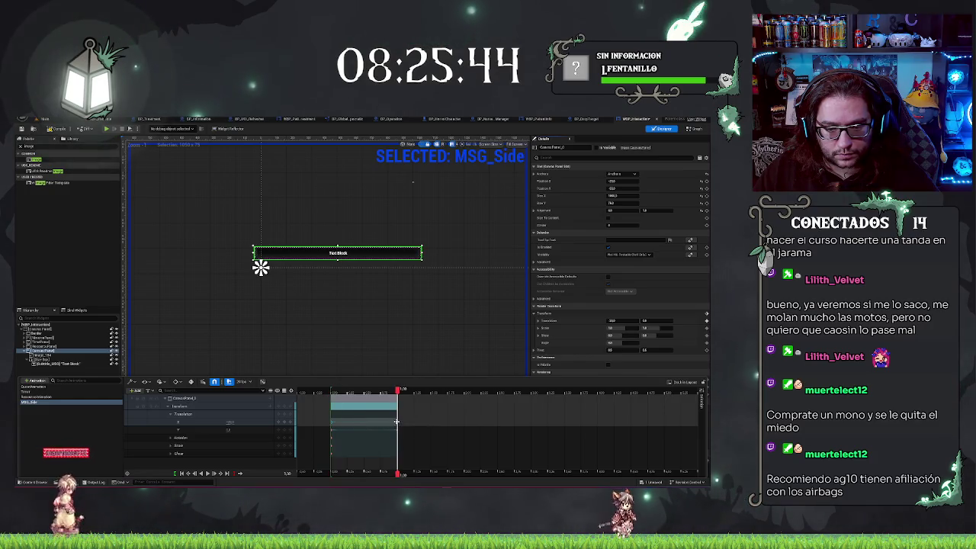
pyautogui.click(331, 421)
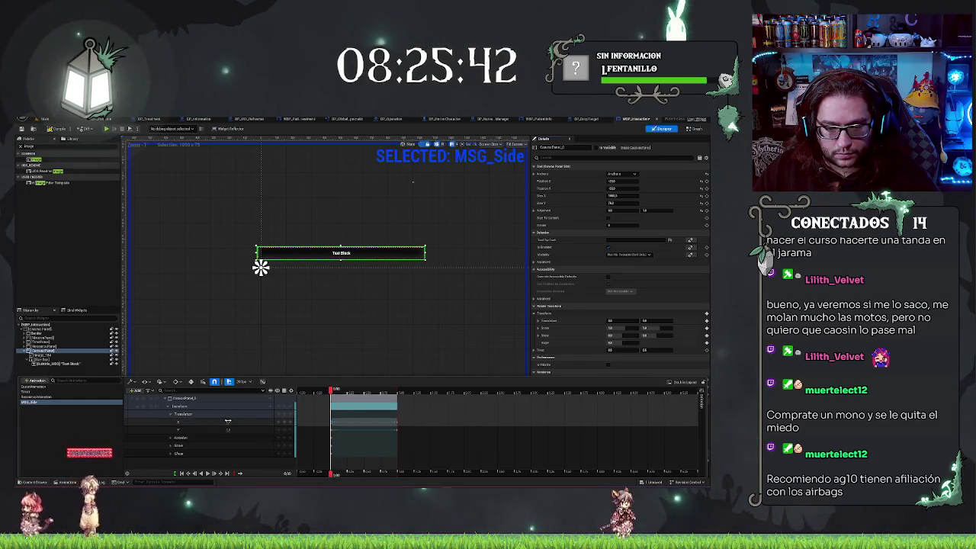
pyautogui.press('Return')
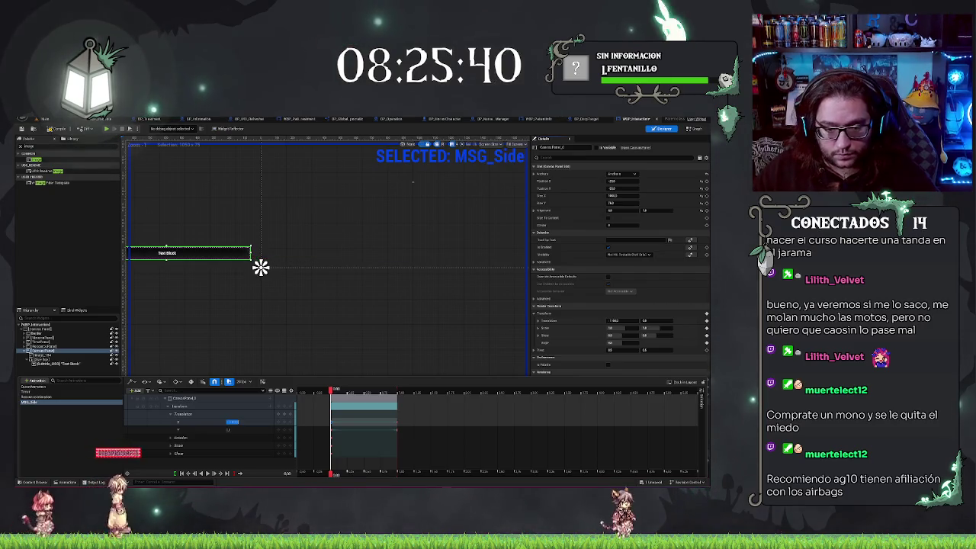
# Scrub the playhead to preview the slide-in, then collapse the Transform sub-tracks
pyautogui.click(318, 390)
pyautogui.moveTo(334, 392); pyautogui.dragTo(402, 395)
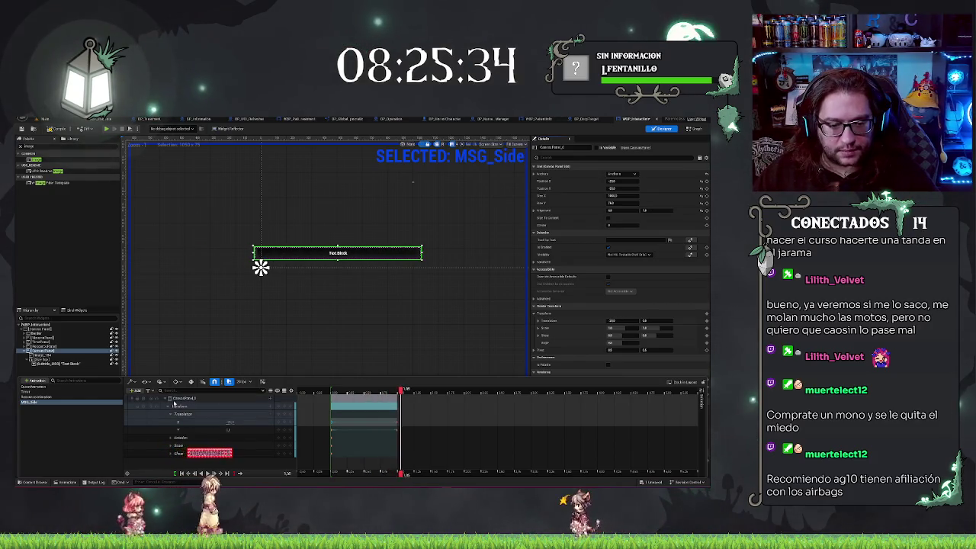
pyautogui.click(169, 406)
pyautogui.click(270, 398)
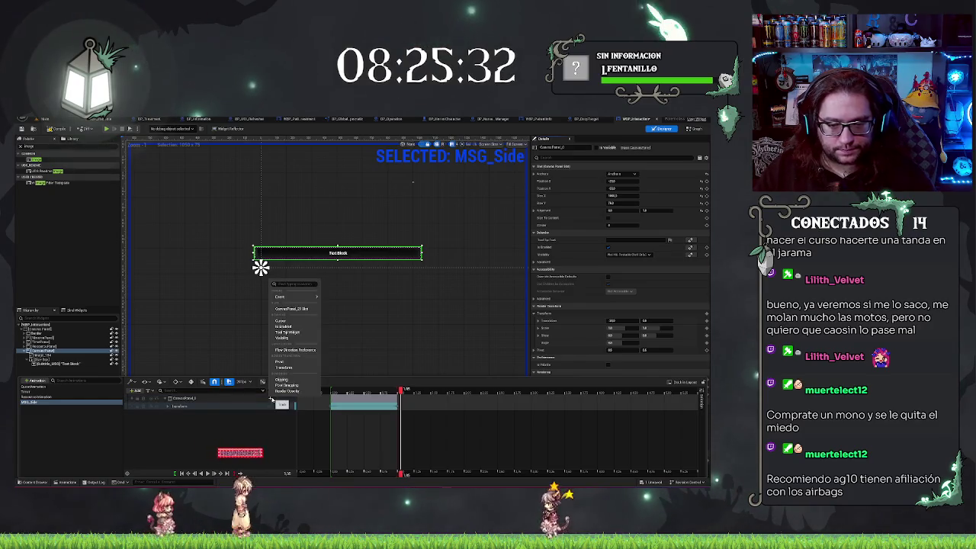
# Add a Render Opacity track to the canvas panel and recheck the Transform translation keys
pyautogui.write('render')
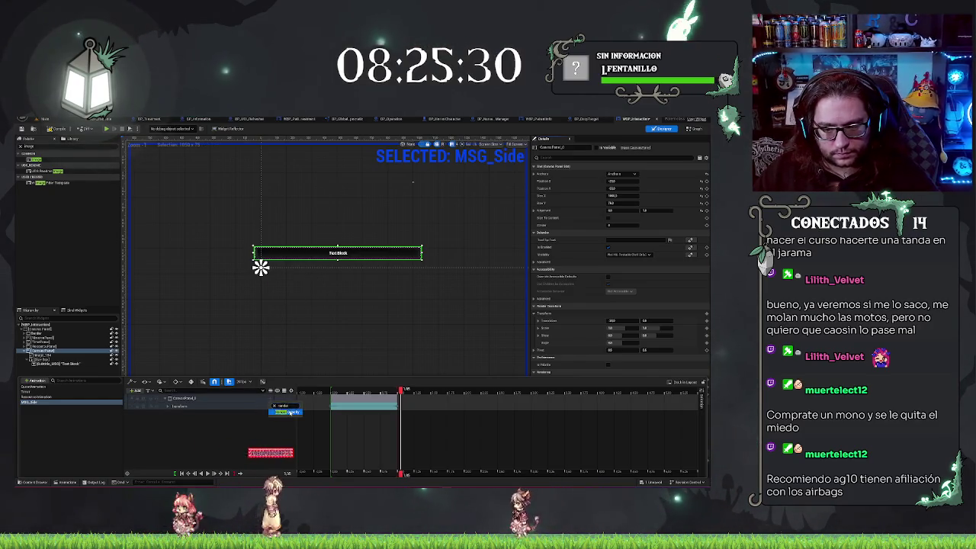
pyautogui.click(287, 412)
pyautogui.click(337, 391)
pyautogui.moveTo(338, 392); pyautogui.dragTo(330, 392)
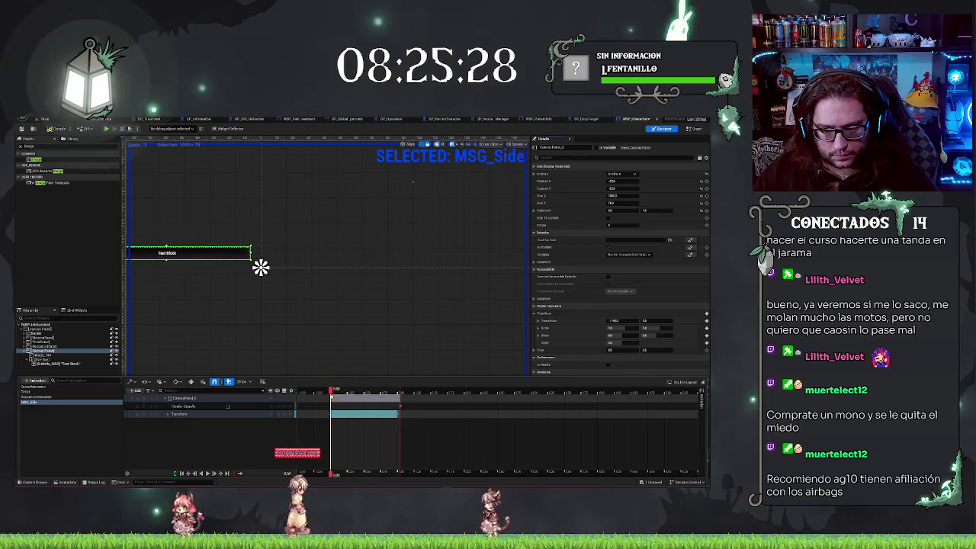
pyautogui.click(278, 415)
pyautogui.click(283, 424)
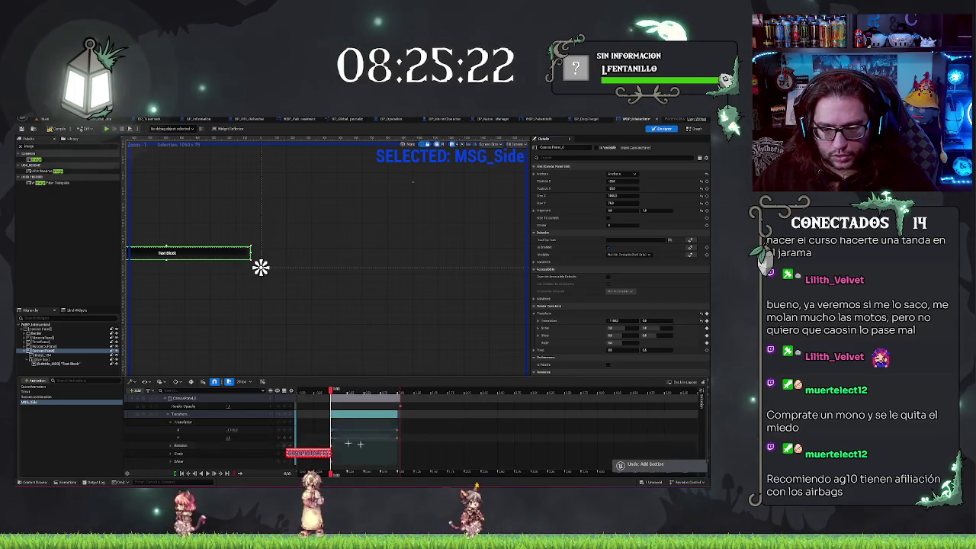
pyautogui.click(172, 420)
pyautogui.click(175, 420)
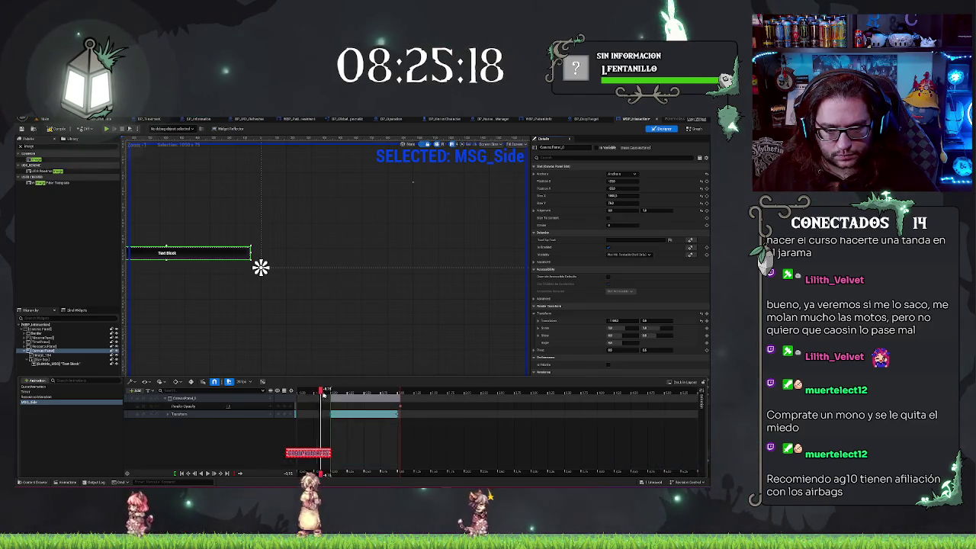
# Key Render Opacity to 0 at the start of the section
pyautogui.moveTo(322, 394); pyautogui.dragTo(331, 394)
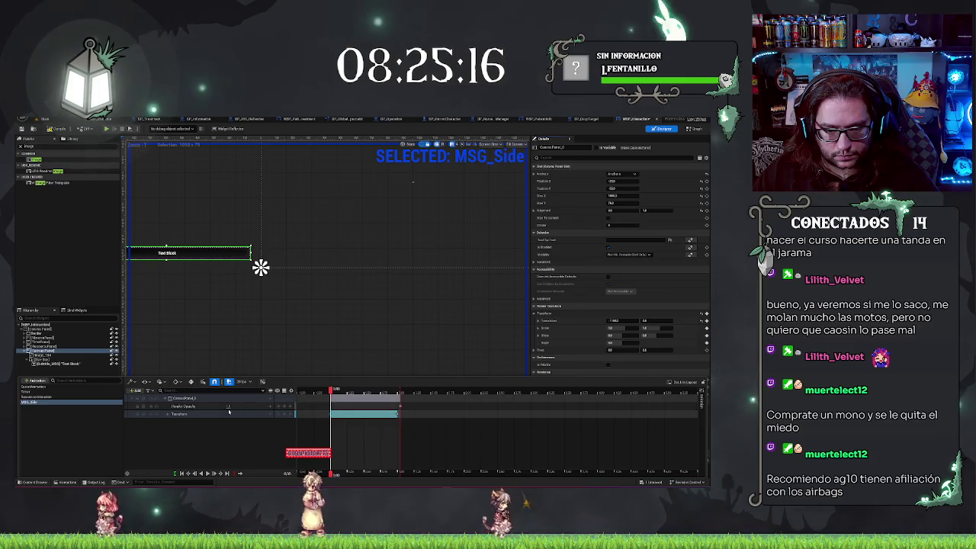
pyautogui.click(229, 407)
pyautogui.write('0')
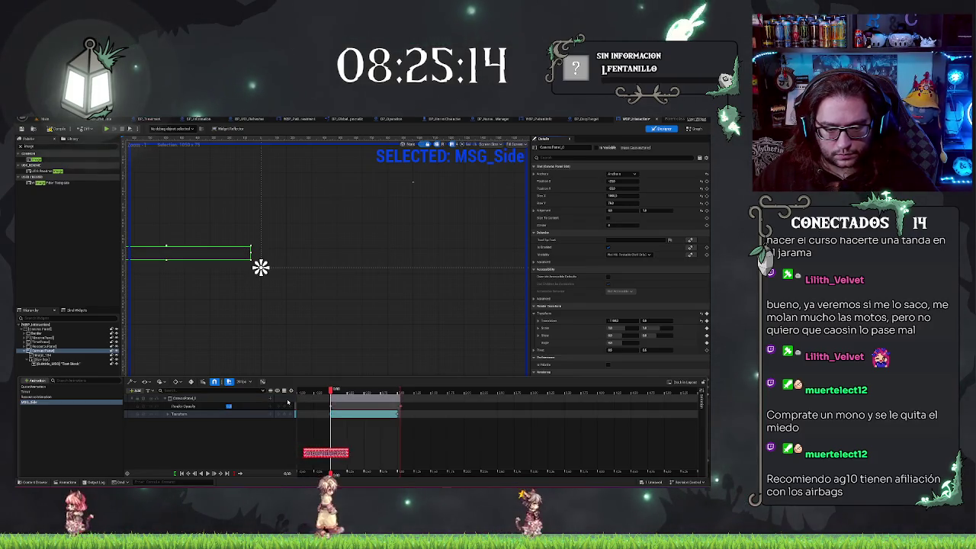
pyautogui.moveTo(331, 394); pyautogui.dragTo(402, 397)
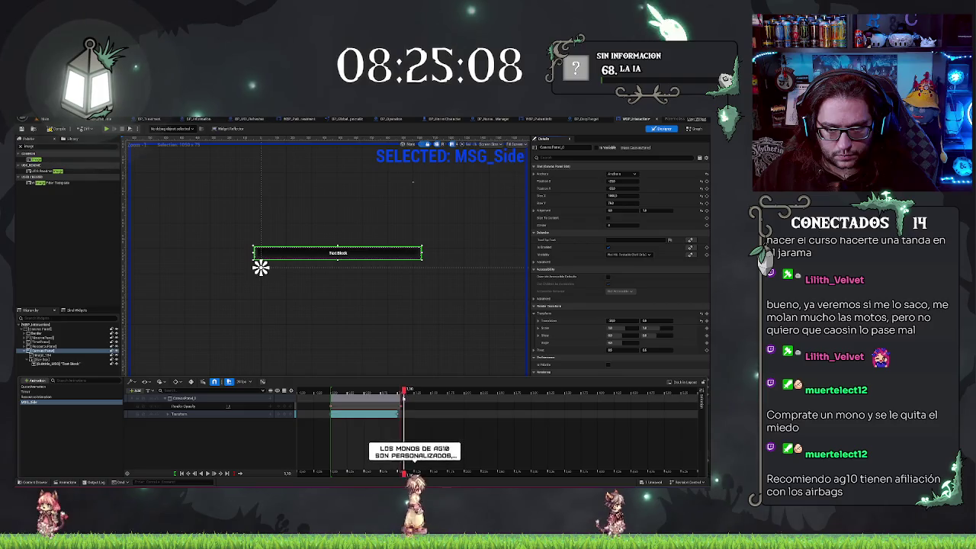
# Compile the widget blueprint, close the timeline, and fit the whole Designer layout in view
pyautogui.click(58, 129)
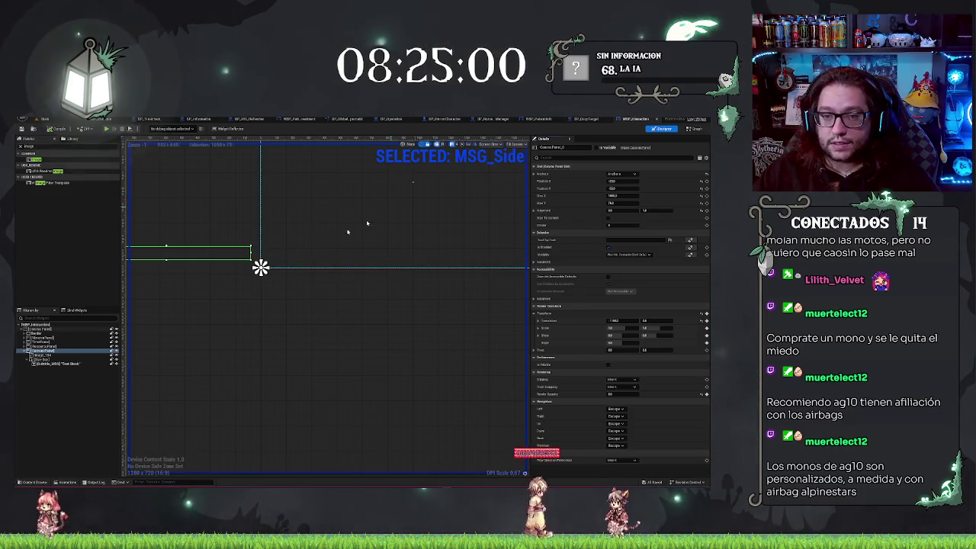
pyautogui.click(67, 481)
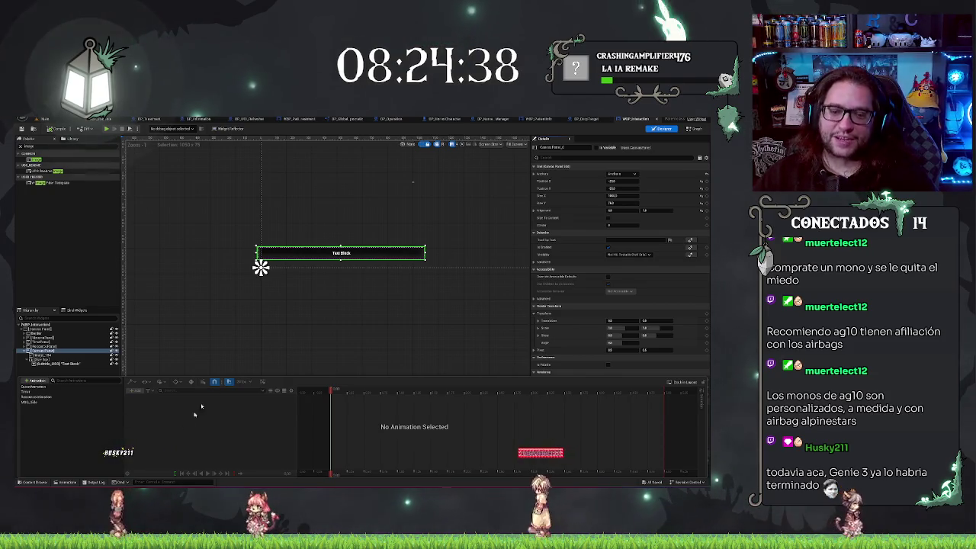
pyautogui.click(316, 327)
pyautogui.scroll(1, 316, 336)
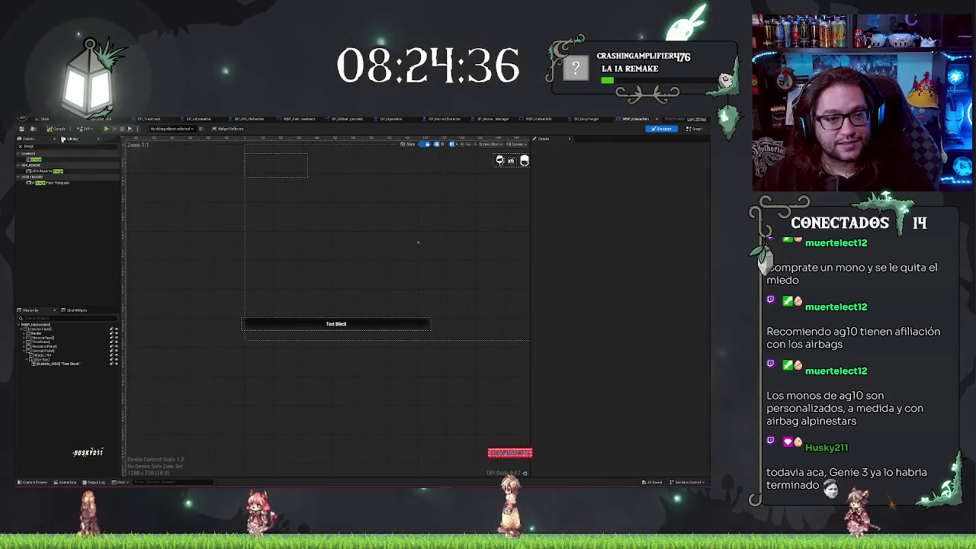
pyautogui.moveTo(418, 243); pyautogui.dragTo(216, 239)
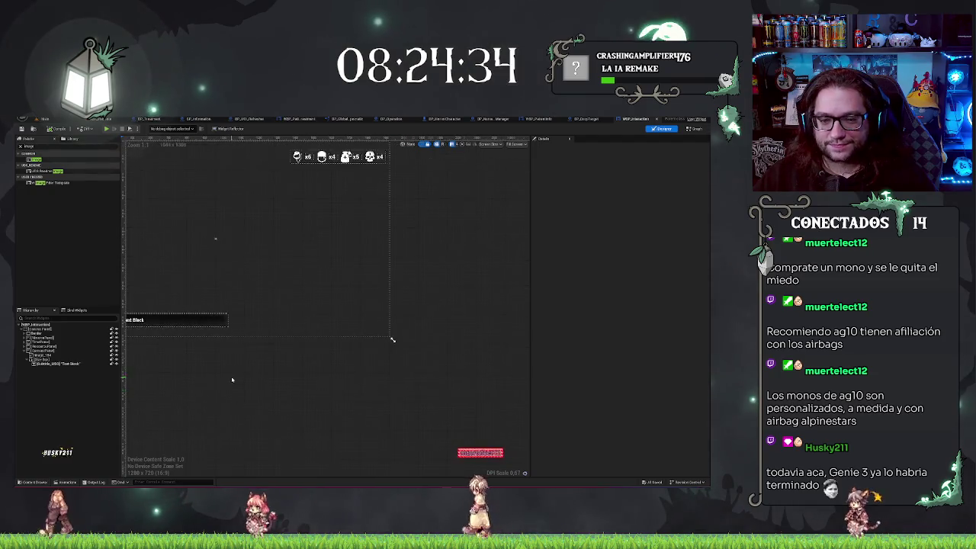
pyautogui.press('Home')
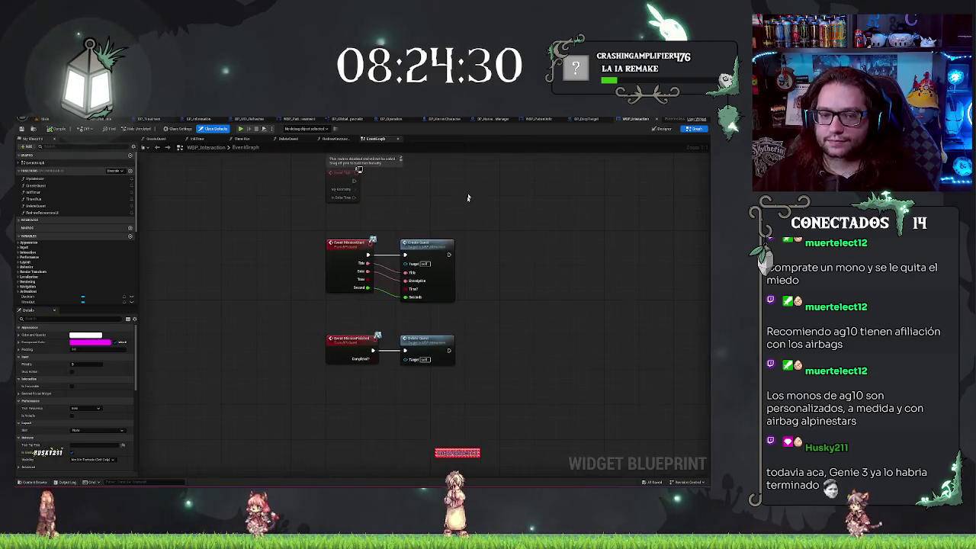
# Add a ShowMSG custom event with two inputs named Text and Time
pyautogui.rightClick(355, 309)
pyautogui.write('custom event')
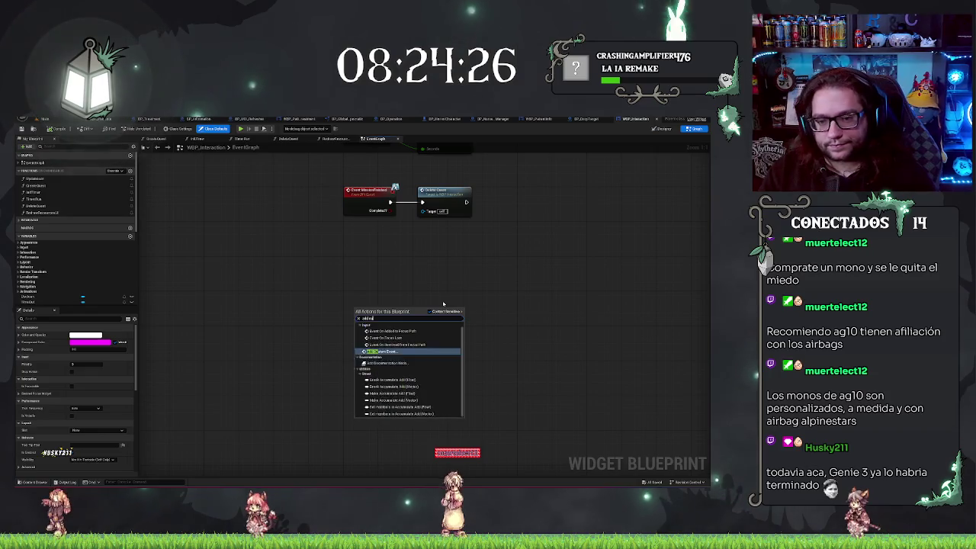
pyautogui.press('Return')
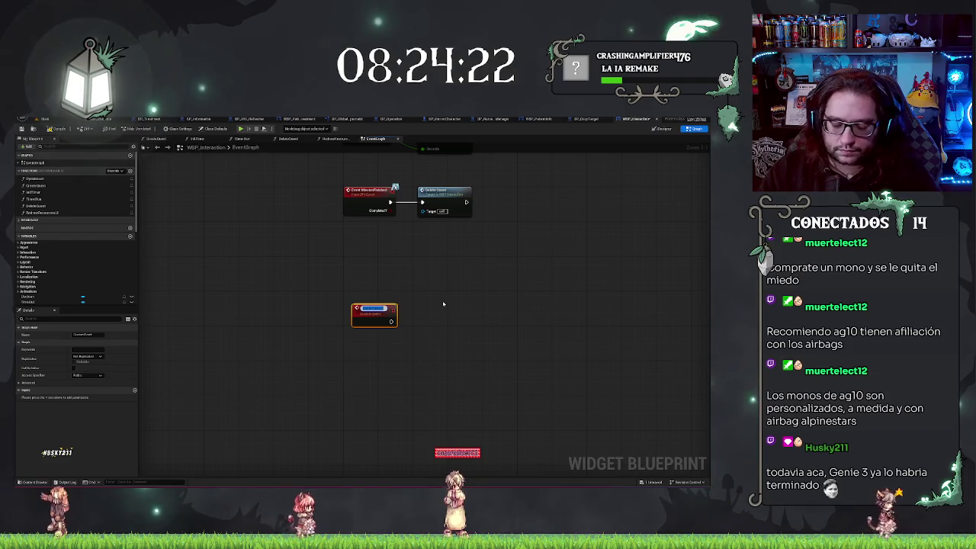
pyautogui.write('Int')
pyautogui.press('Return')
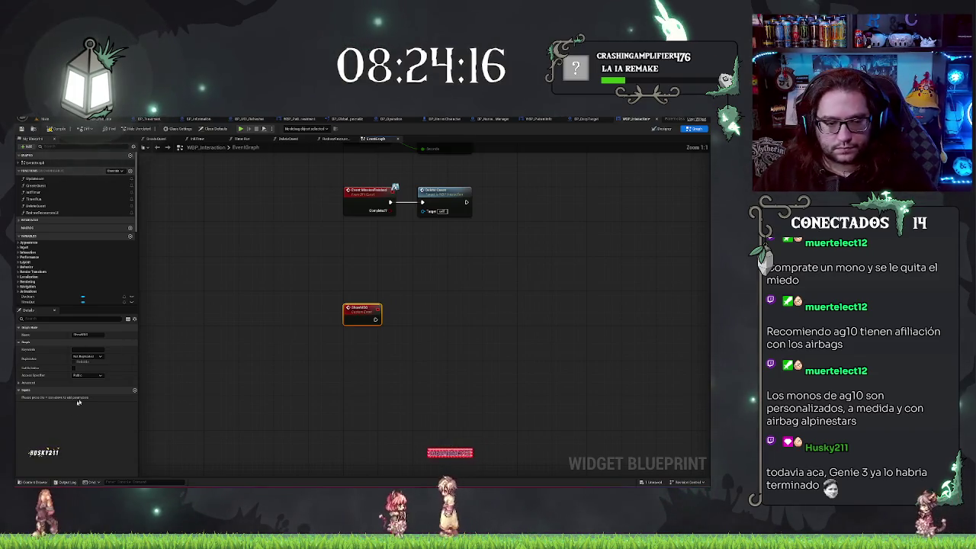
pyautogui.click(135, 389)
pyautogui.click(134, 389)
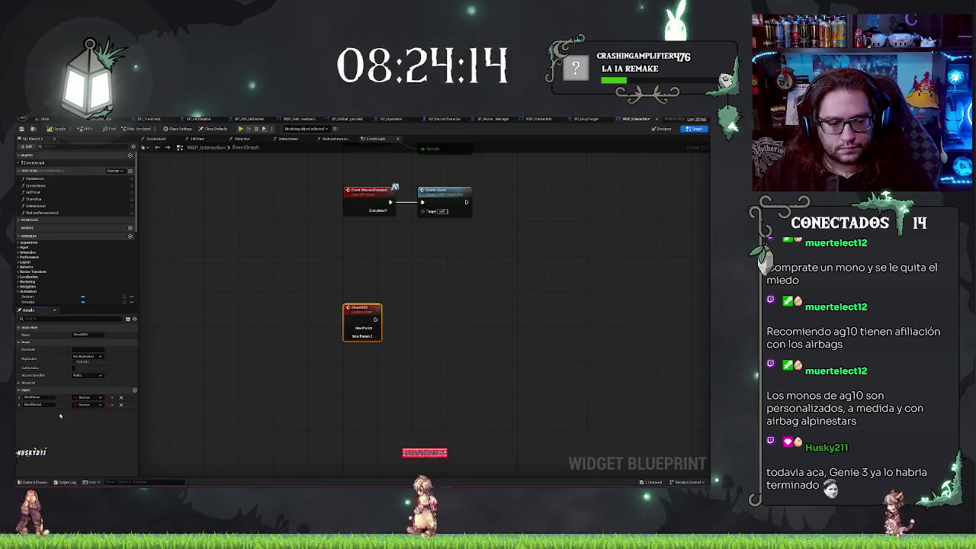
pyautogui.click(17, 396)
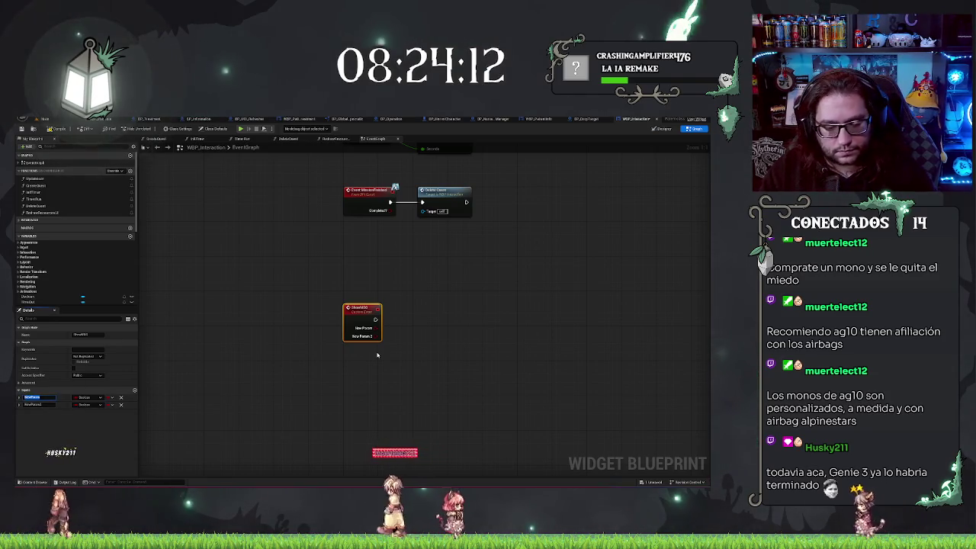
pyautogui.write('Text')
pyautogui.press('Return')
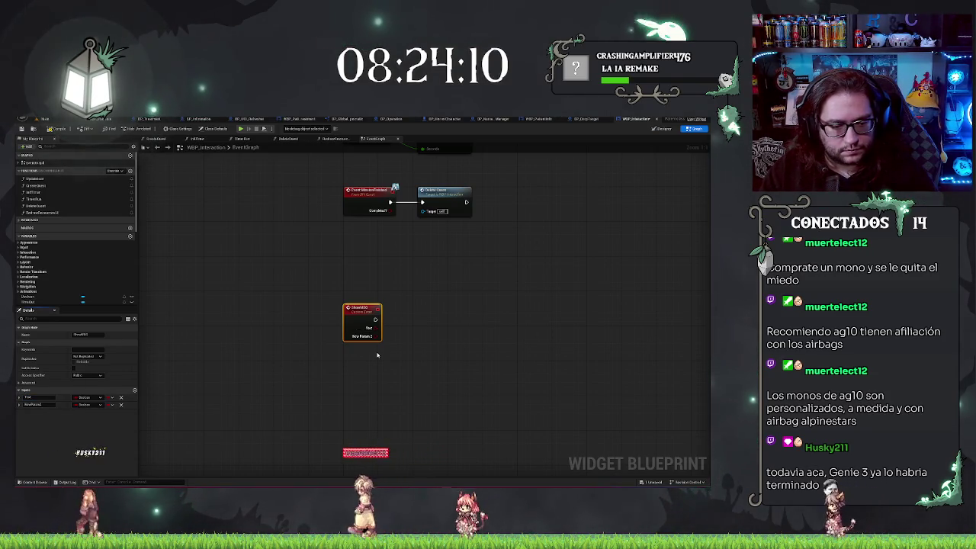
pyautogui.doubleClick(27, 404)
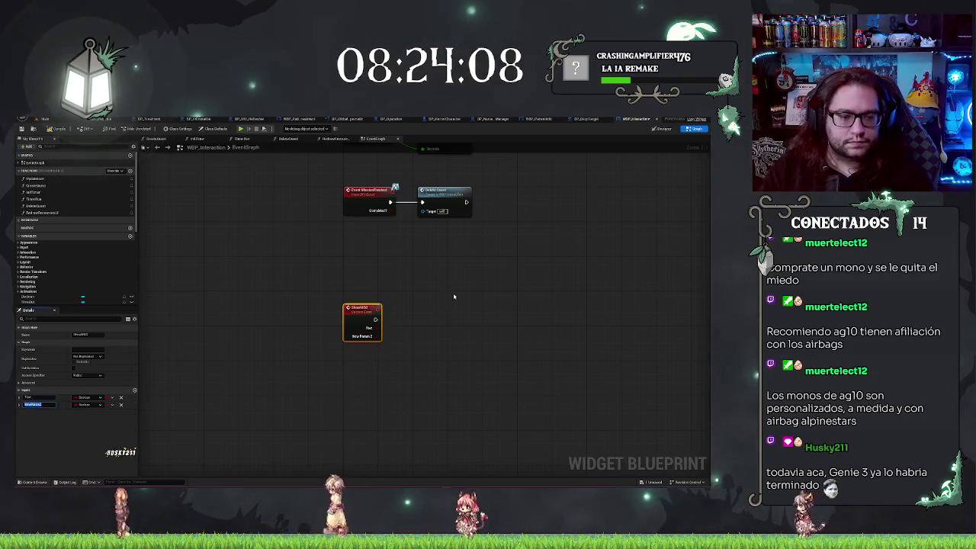
pyautogui.write('xt')
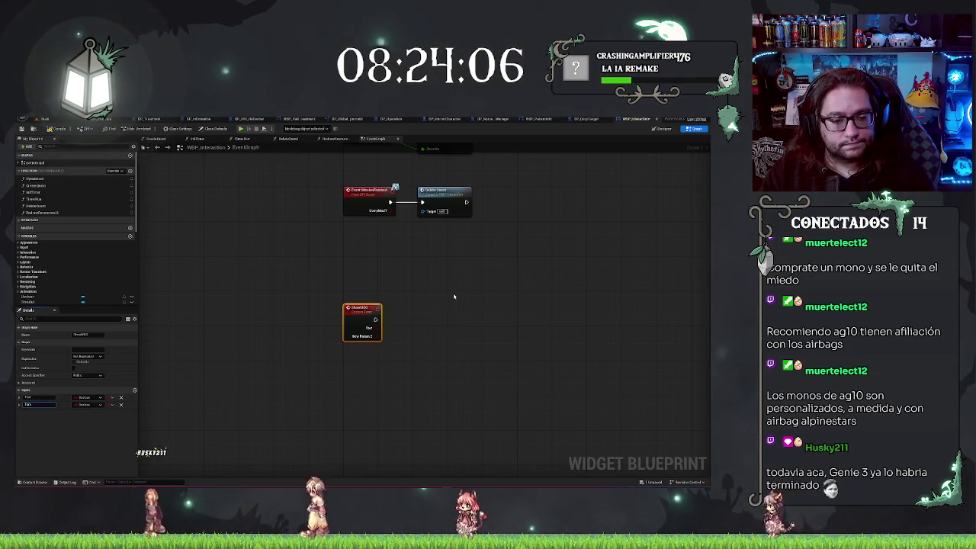
pyautogui.press('Return')
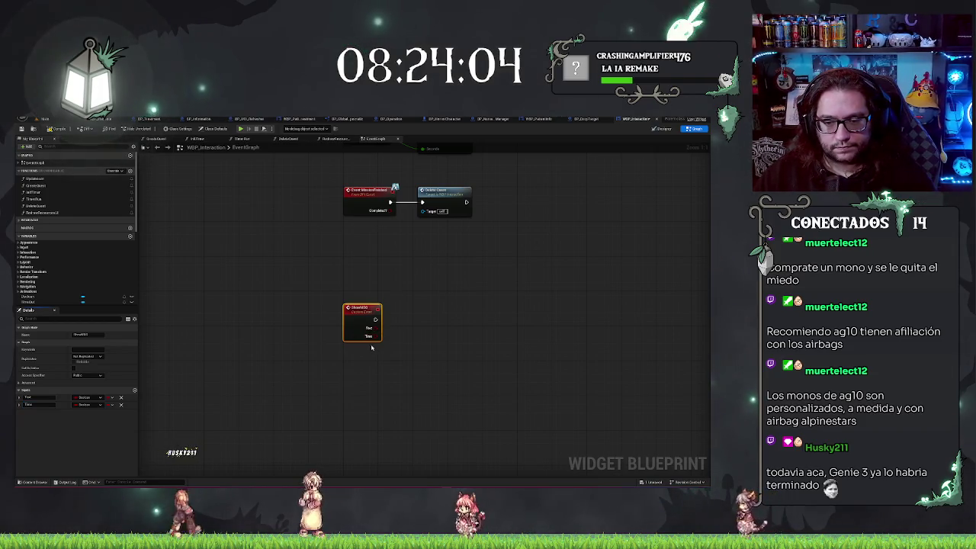
# Make the Time input a Float and place a Delay node beside ShowMSG
pyautogui.rightClick(414, 346)
pyautogui.write('delay')
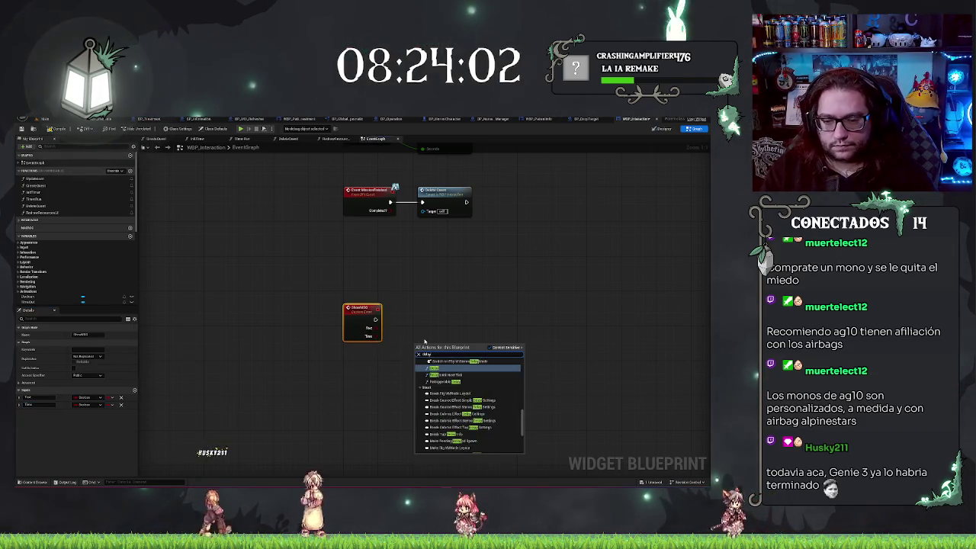
pyautogui.press('Return')
pyautogui.click(372, 327)
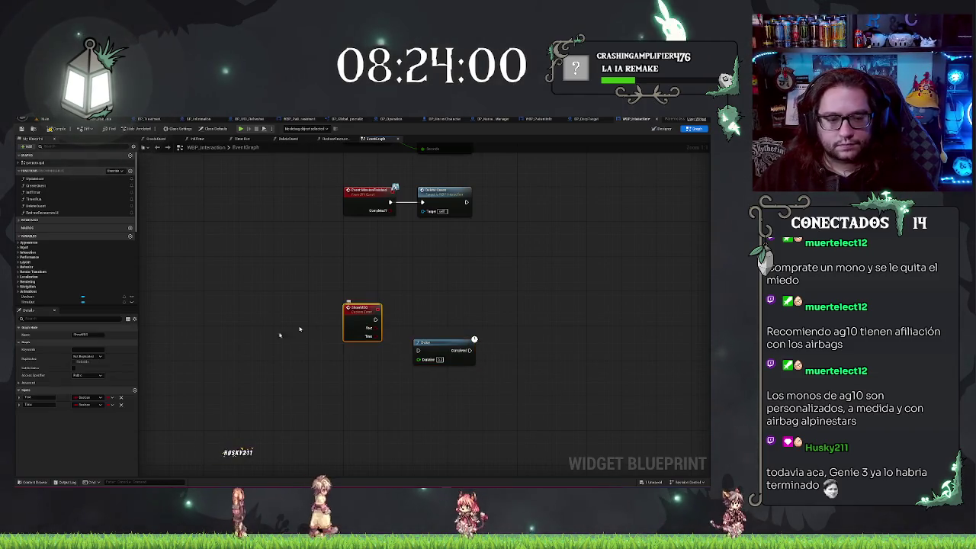
pyautogui.click(88, 404)
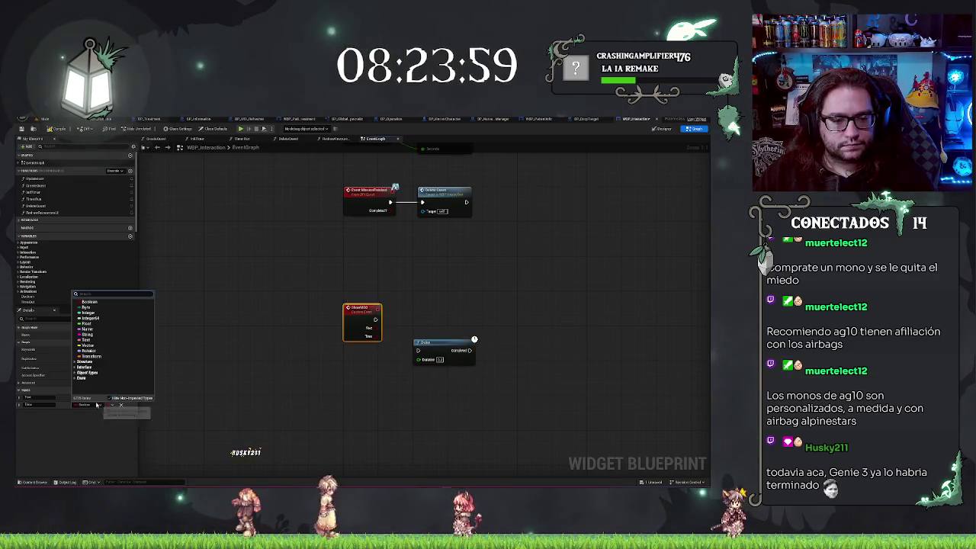
pyautogui.click(85, 324)
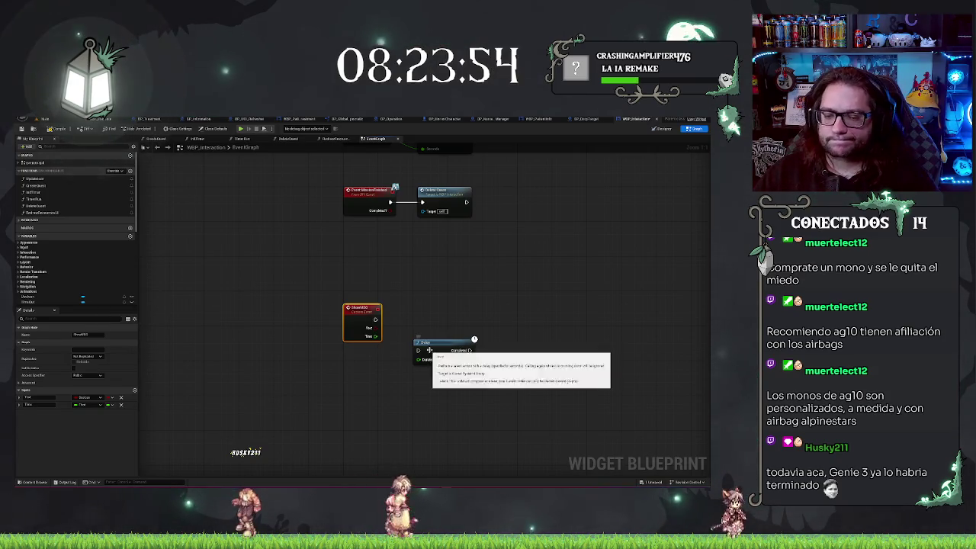
pyautogui.moveTo(438, 348)
pyautogui.mouseDown()
pyautogui.moveTo(432, 330)
pyautogui.moveTo(446, 316)
pyautogui.mouseUp()
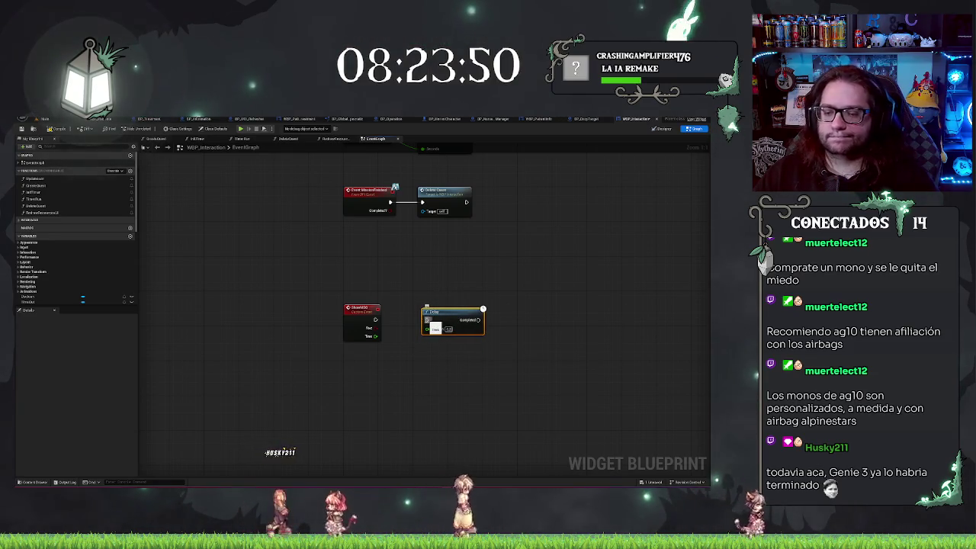
pyautogui.moveTo(458, 312); pyautogui.dragTo(490, 312)
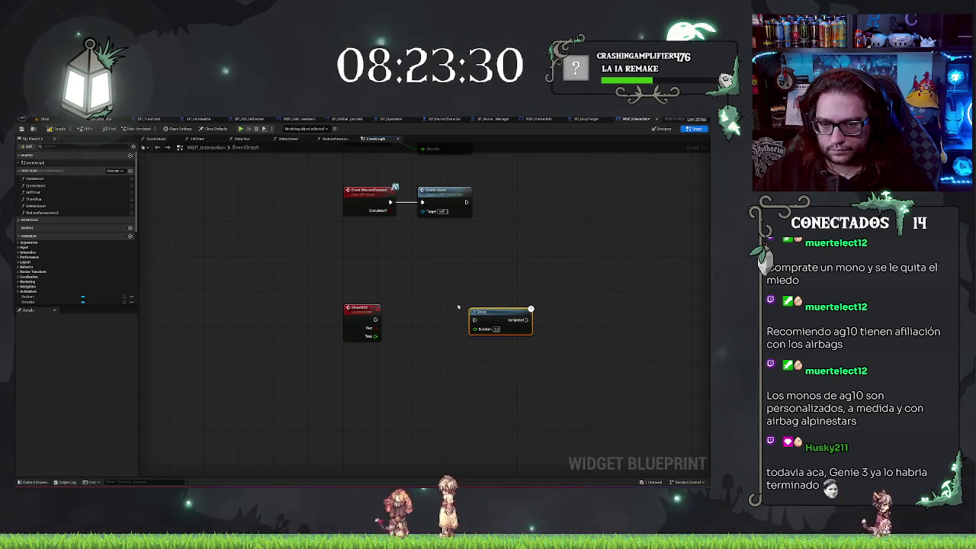
# Add a new Boolean variable to the widget
pyautogui.scroll(-5, 111, 263)
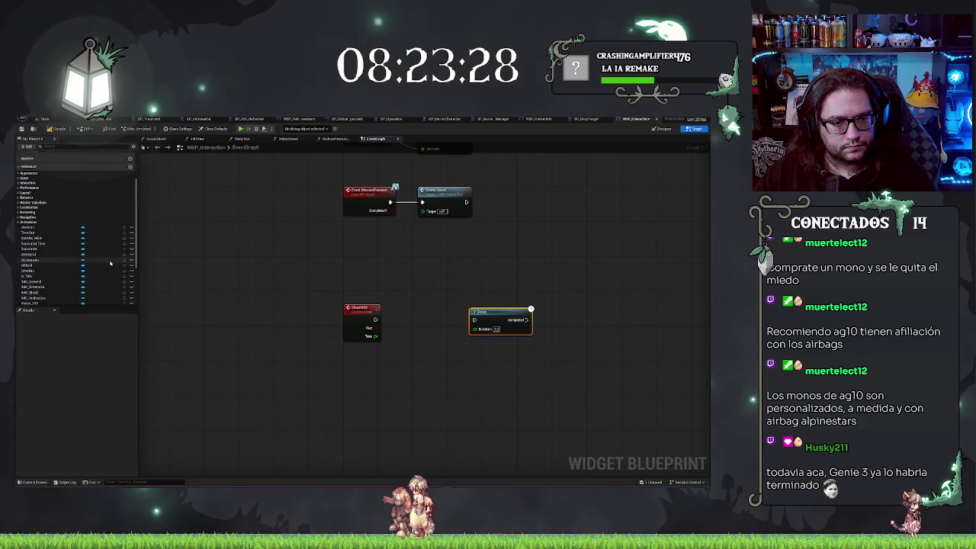
pyautogui.scroll(5, 127, 191)
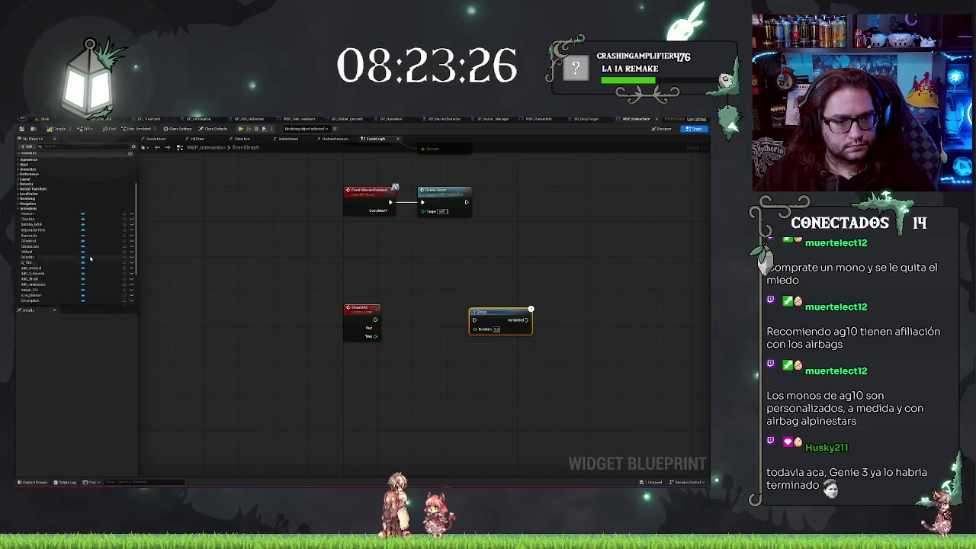
pyautogui.click(130, 180)
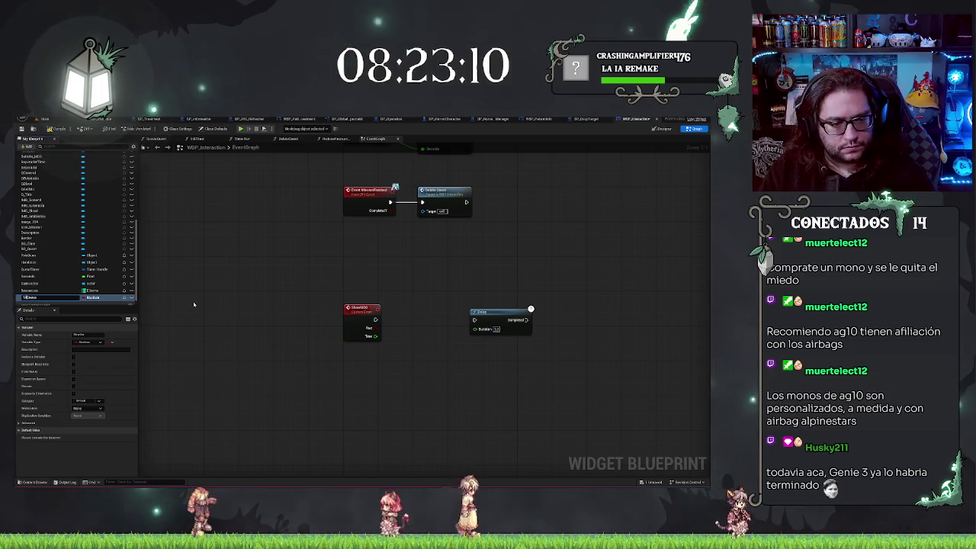
# Confirm the Boolean variable's MSG_-prefixed name and select the ShowMSG event
pyautogui.press('Return')
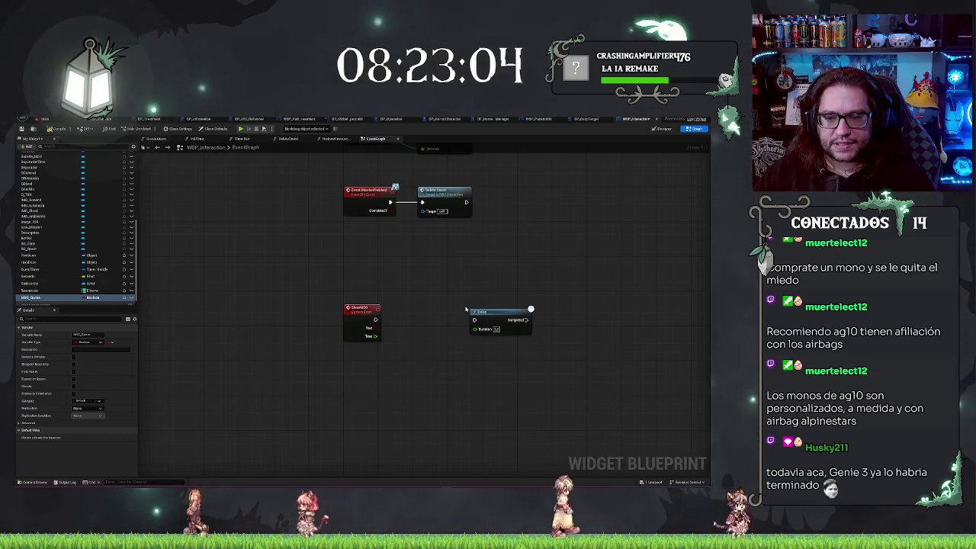
pyautogui.click(366, 312)
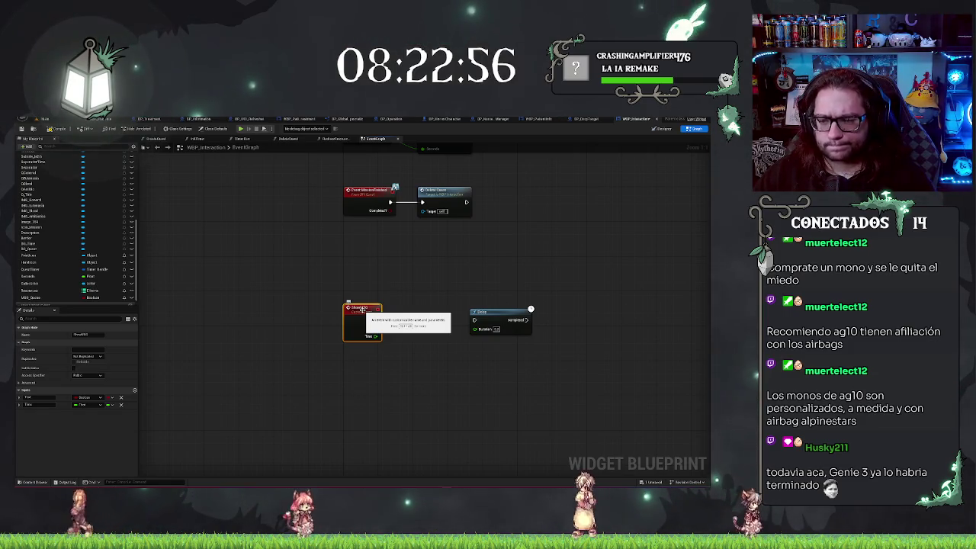
# Move ShowMSG and the Delay node lower and remove a stray pasted duplicate
pyautogui.rightClick(346, 288)
pyautogui.click(376, 431)
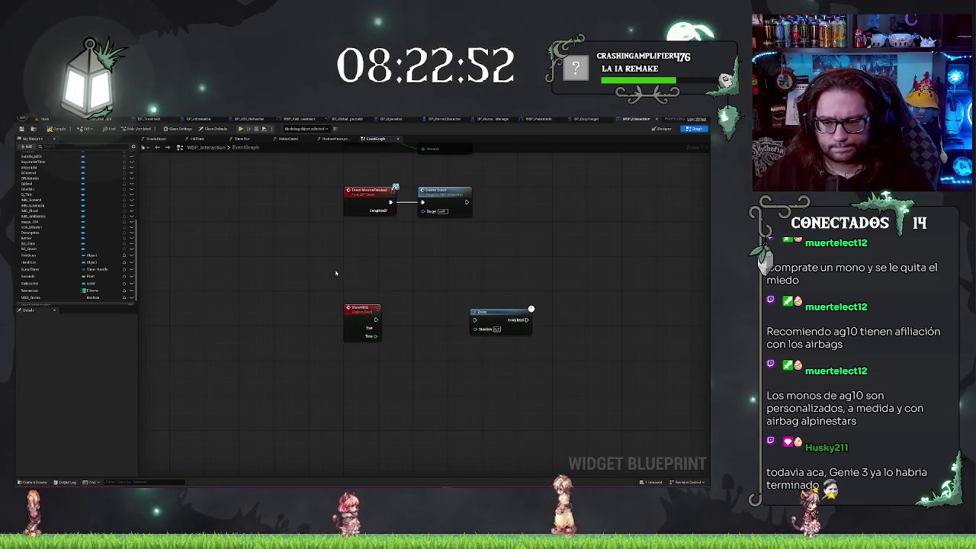
pyautogui.moveTo(335, 273); pyautogui.dragTo(562, 364)
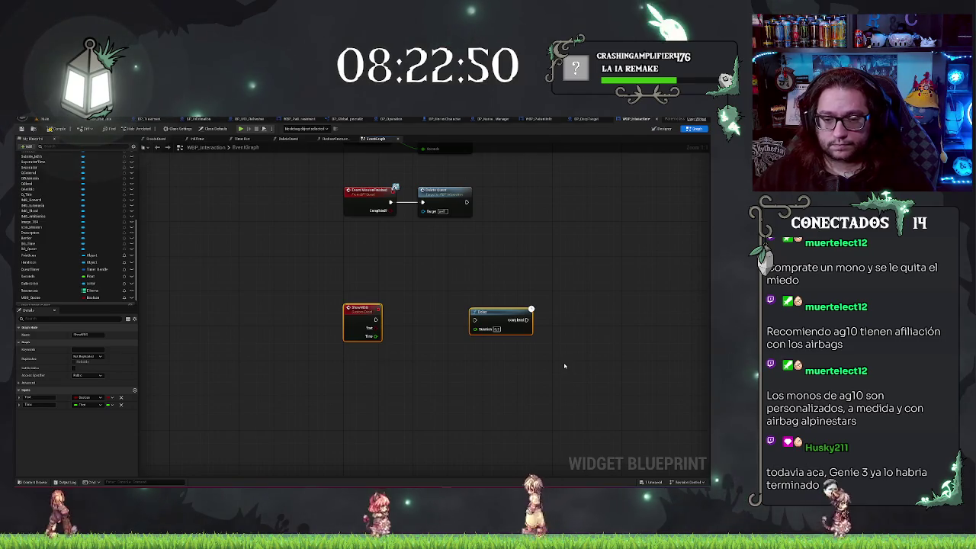
pyautogui.moveTo(500, 318); pyautogui.dragTo(500, 366)
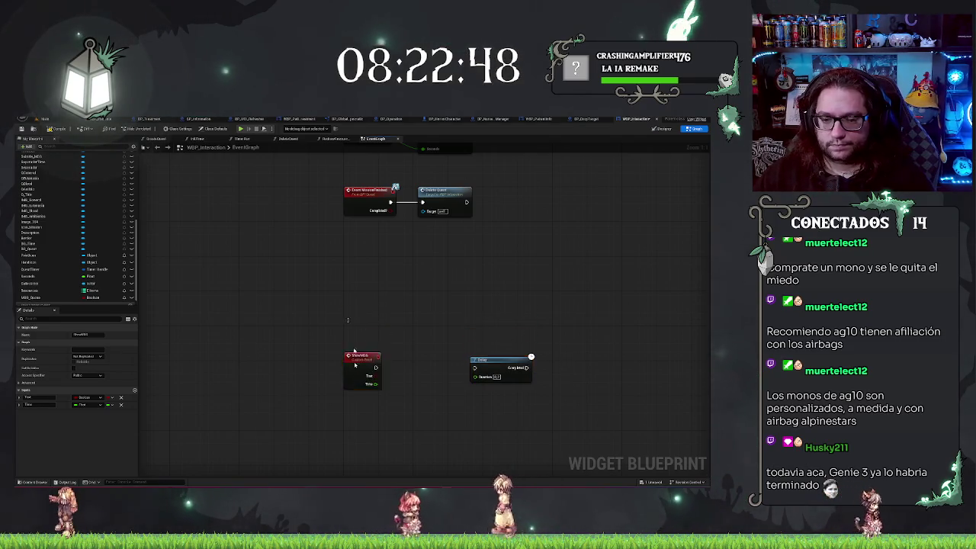
pyautogui.hotkey('ctrl', 'c')
pyautogui.hotkey('ctrl', 'v')
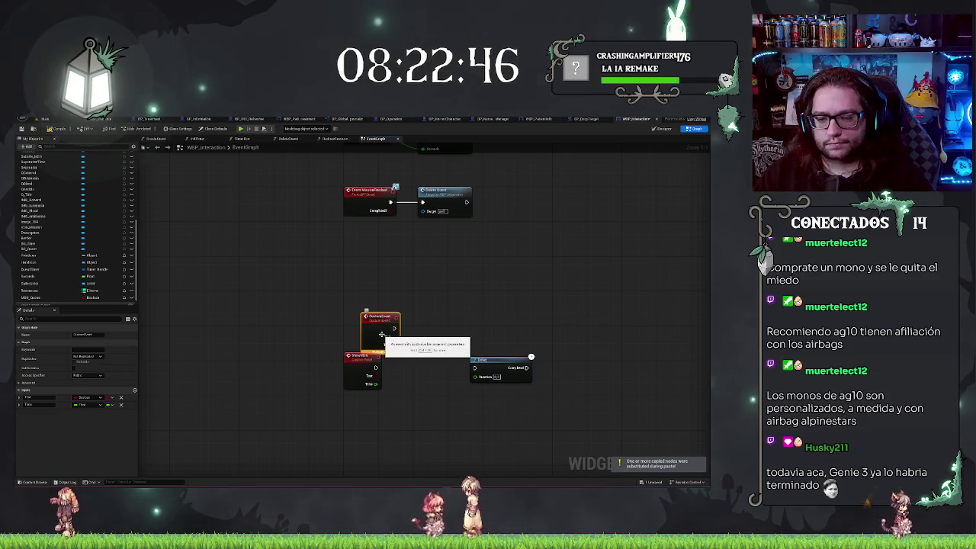
pyautogui.press('Delete')
# Set ShowMSG's Text input to the Text type, then deselect and pan the graph
pyautogui.click(364, 355)
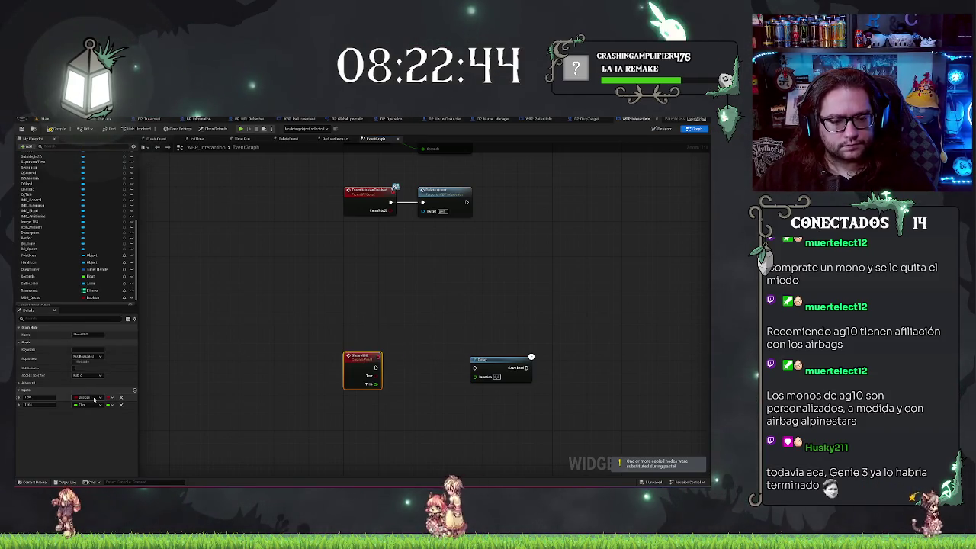
pyautogui.click(94, 398)
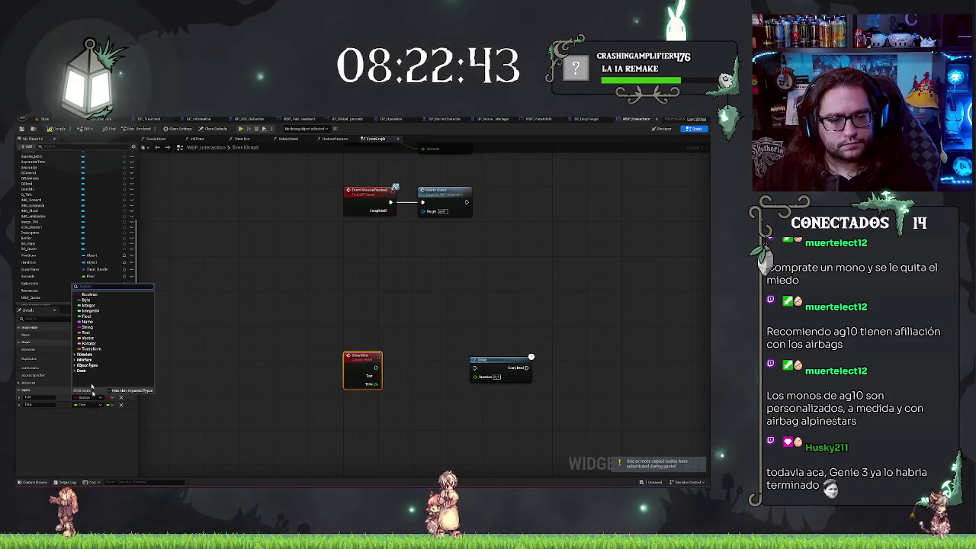
pyautogui.click(86, 333)
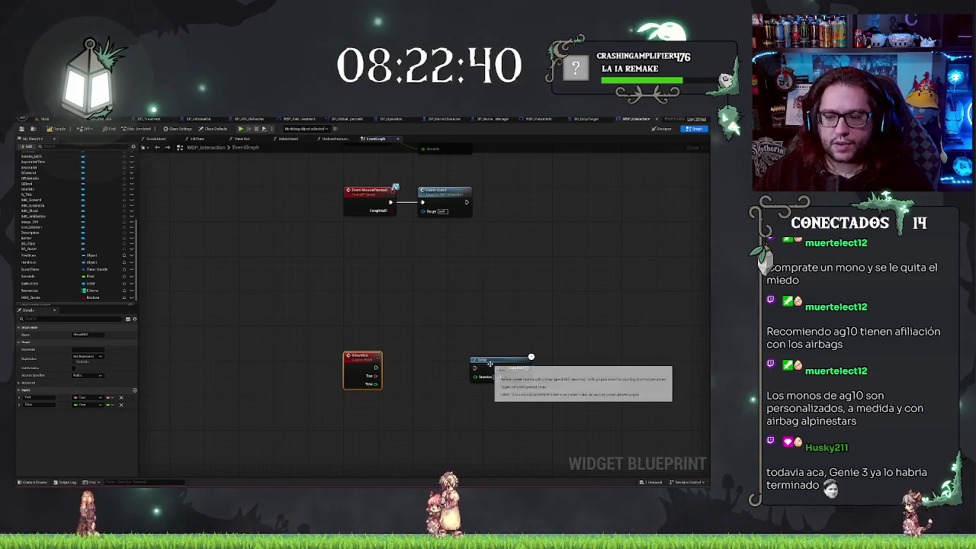
pyautogui.click(343, 316)
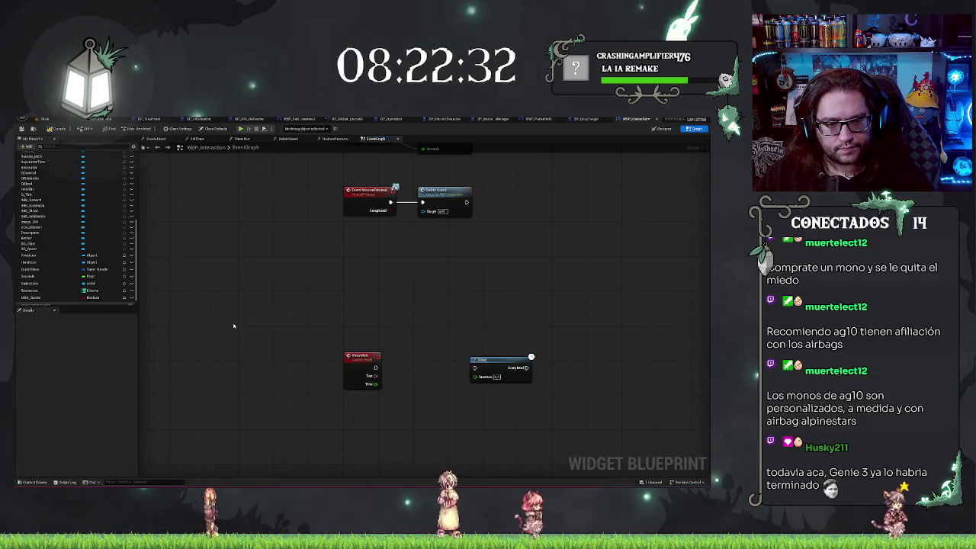
pyautogui.moveTo(506, 278); pyautogui.dragTo(414, 246)
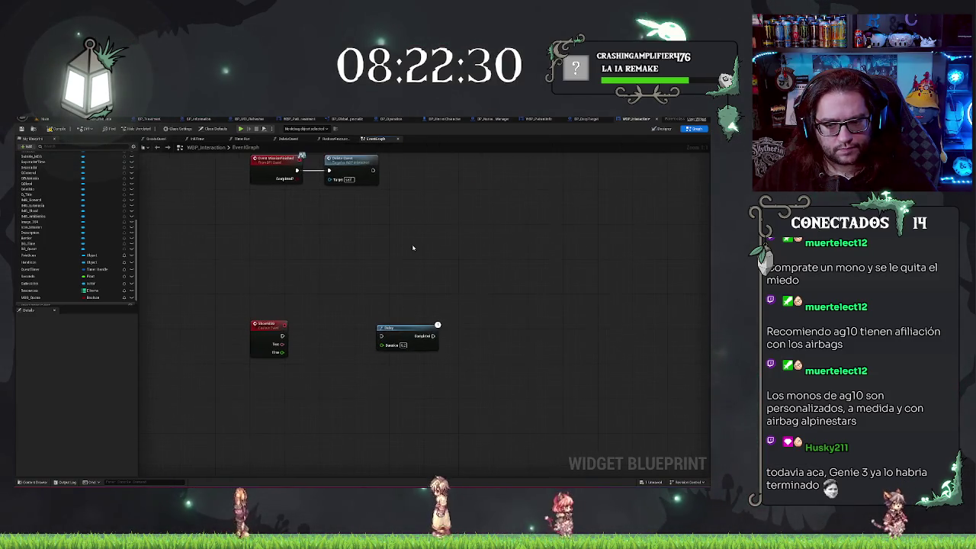
# Create a new Boolean variable named MSG_Busy in My Blueprint's variables list
pyautogui.moveTo(281, 336); pyautogui.dragTo(306, 337)
pyautogui.click(218, 272)
pyautogui.scroll(5, 105, 196)
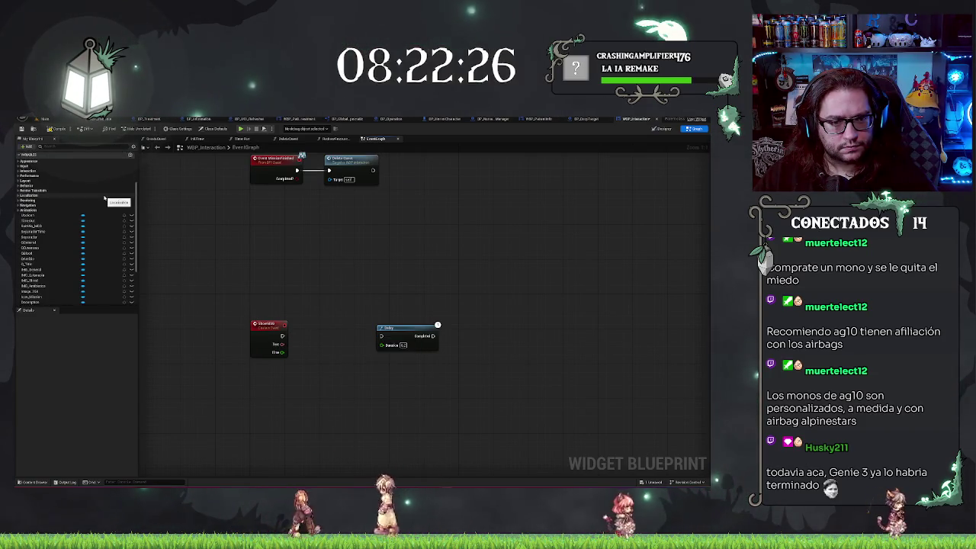
pyautogui.scroll(-5, 103, 225)
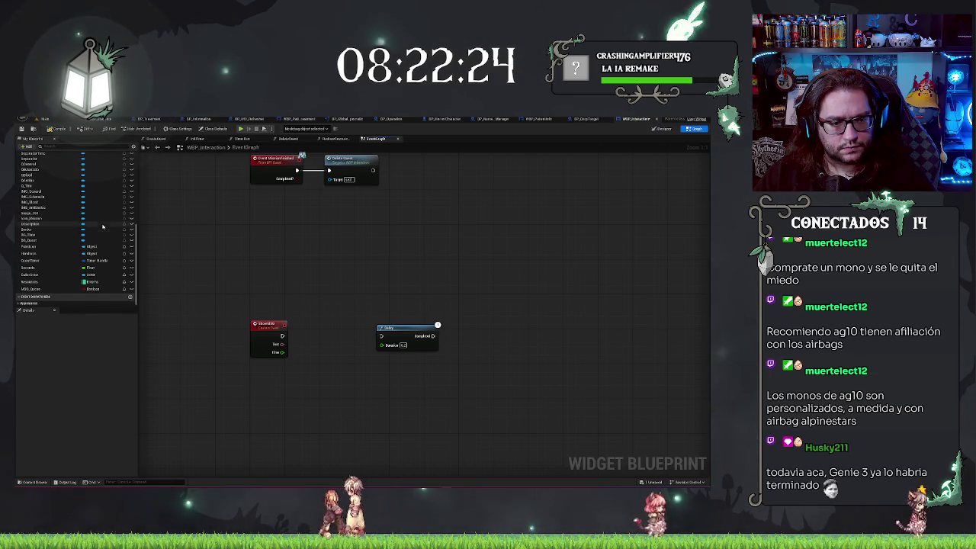
pyautogui.scroll(5, 103, 226)
pyautogui.click(130, 189)
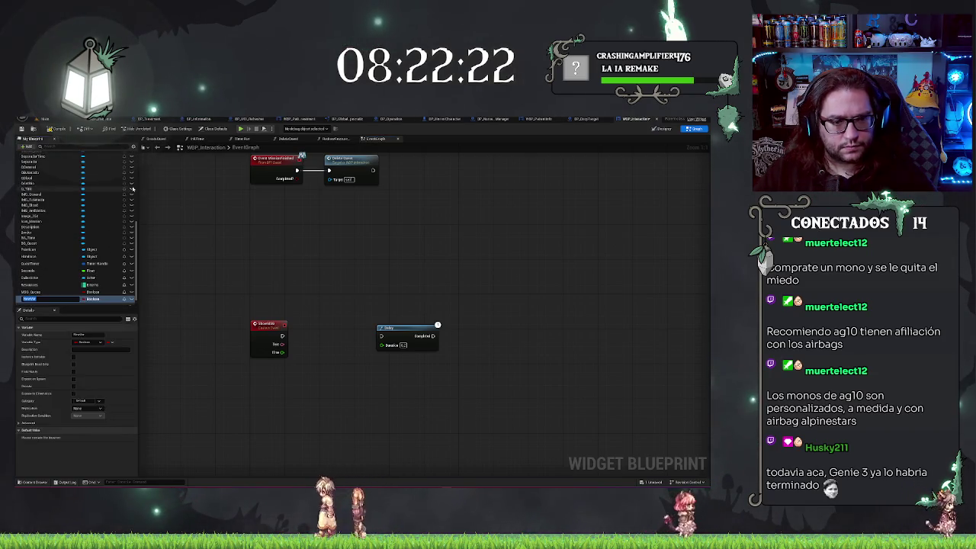
pyautogui.write('MRS_Ba')
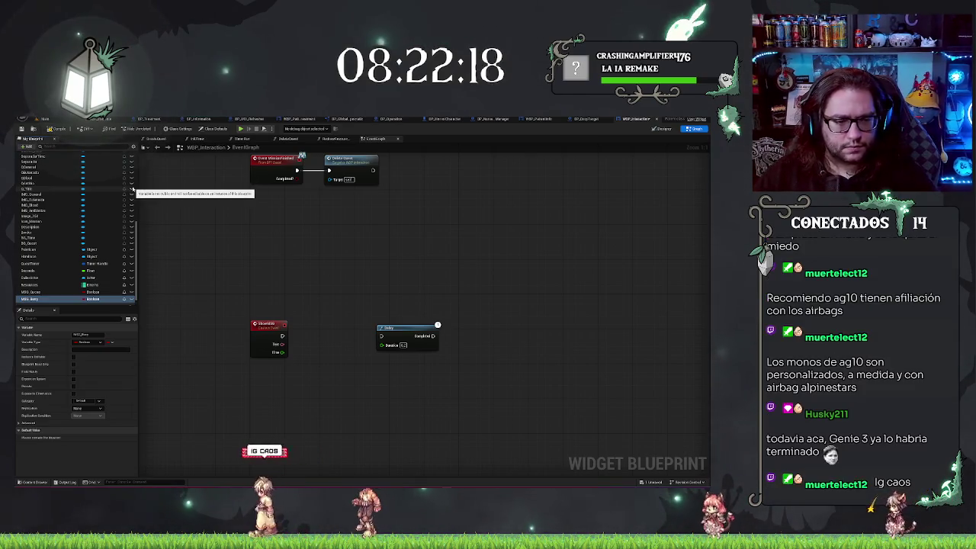
pyautogui.press('Return')
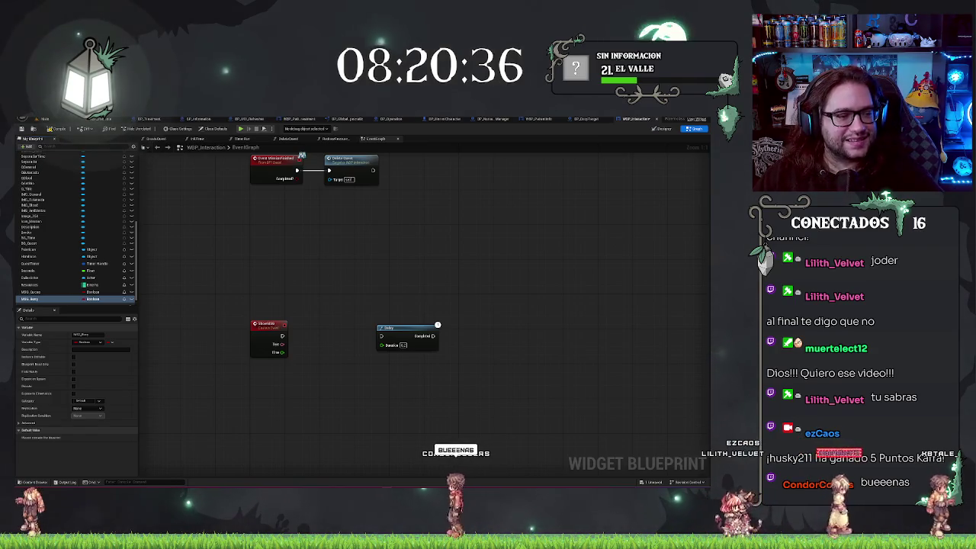
# Pan the Event Graph slightly, then switch to the level viewport showing the hospital ward map
pyautogui.moveTo(374, 262); pyautogui.dragTo(404, 254)
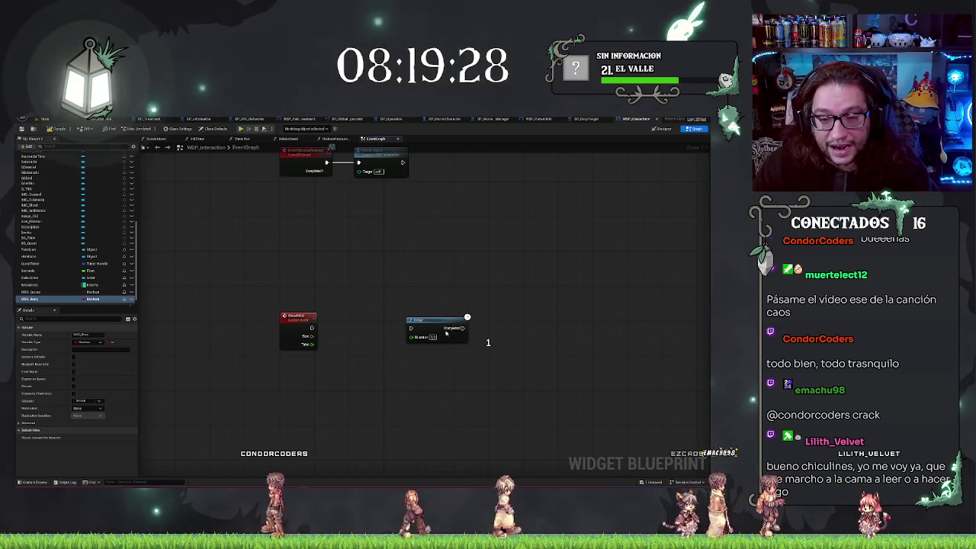
pyautogui.click(61, 122)
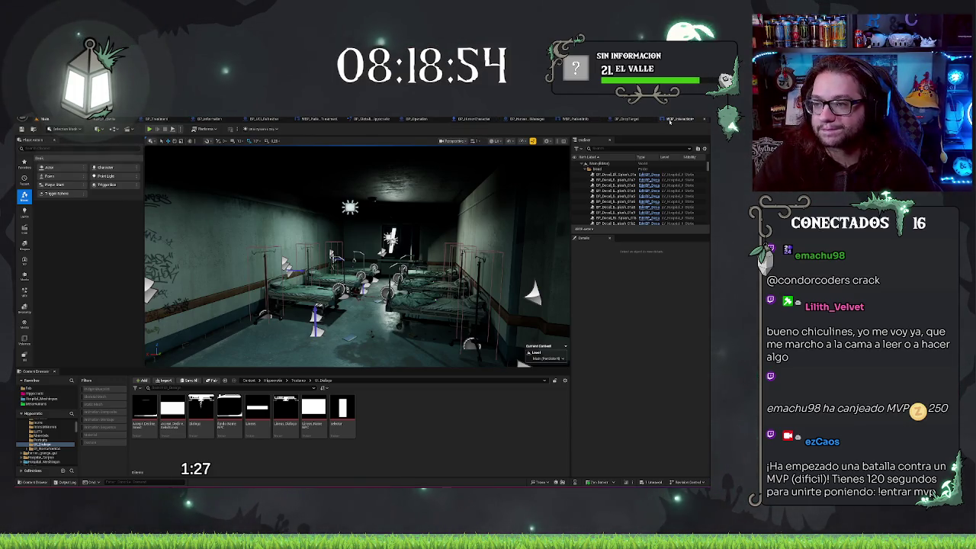
# Back in WBP_Interaction's Event Graph, nudge the Delay node and drop an MSG_Busy getter below ShowMSG
pyautogui.click(671, 120)
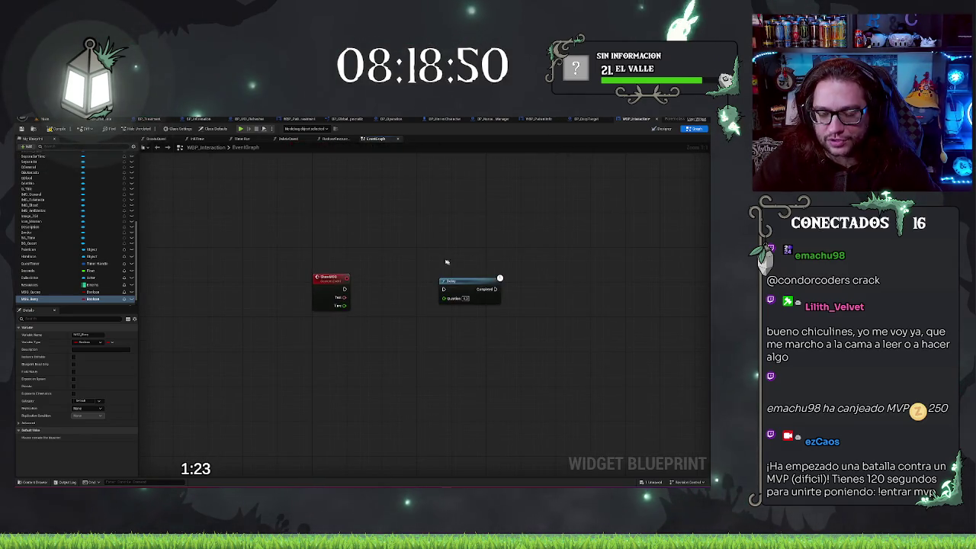
pyautogui.scroll(-2, 447, 244)
pyautogui.scroll(2, 426, 244)
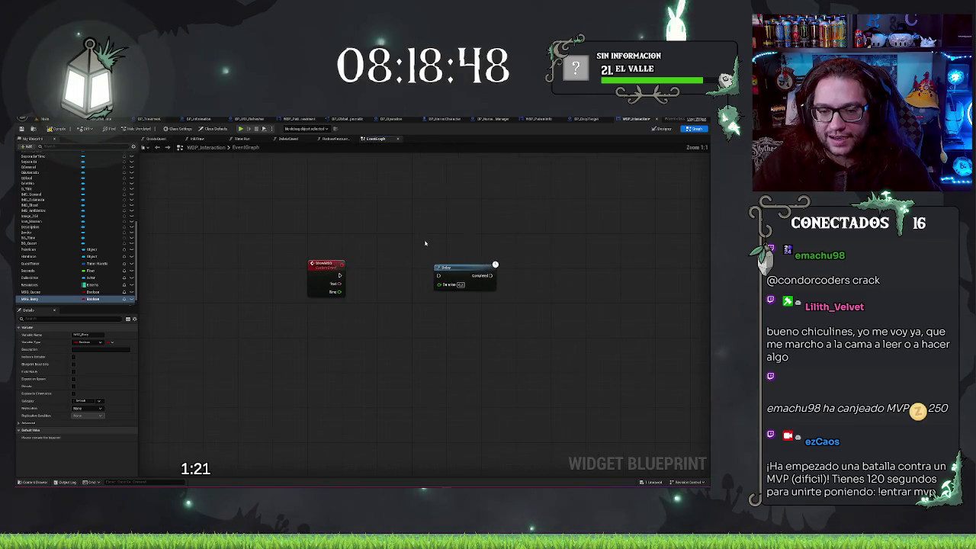
pyautogui.moveTo(458, 270)
pyautogui.mouseDown()
pyautogui.moveTo(415, 269)
pyautogui.moveTo(458, 269)
pyautogui.mouseUp()
pyautogui.moveTo(31, 299); pyautogui.dragTo(353, 308)
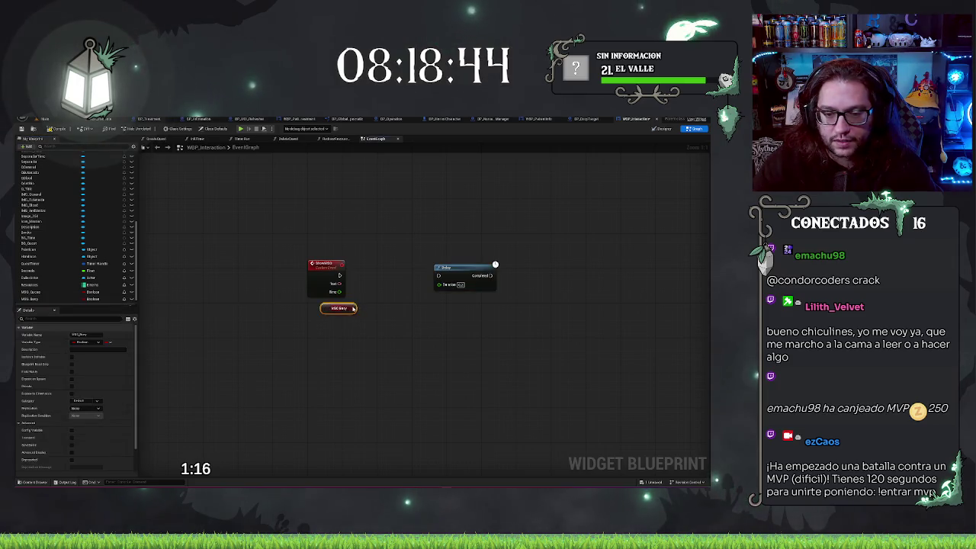
# Add a Branch node after ShowMSG and connect ShowMSG's execution into it
pyautogui.click(359, 266)
pyautogui.moveTo(364, 275)
pyautogui.mouseDown()
pyautogui.moveTo(373, 276)
pyautogui.moveTo(330, 276)
pyautogui.moveTo(340, 275)
pyautogui.mouseUp()
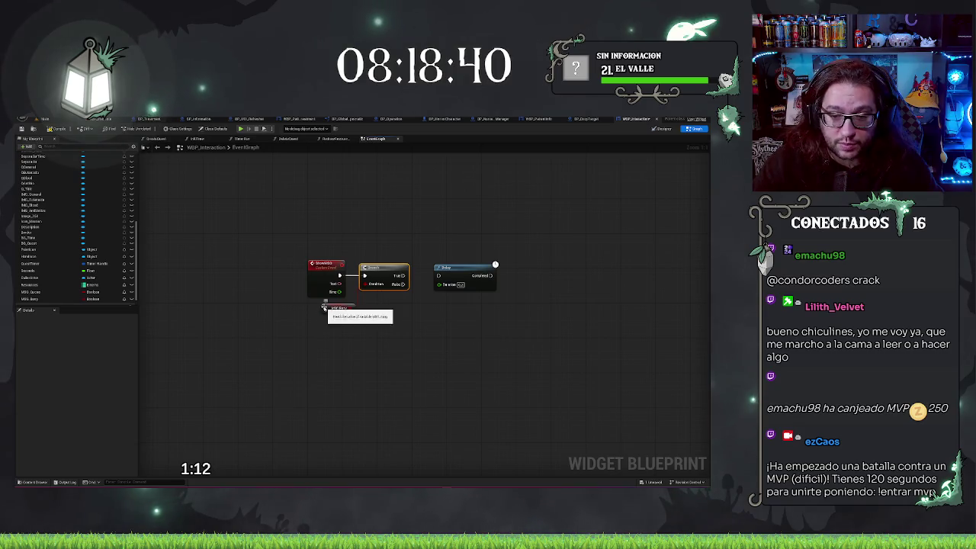
pyautogui.click(457, 268)
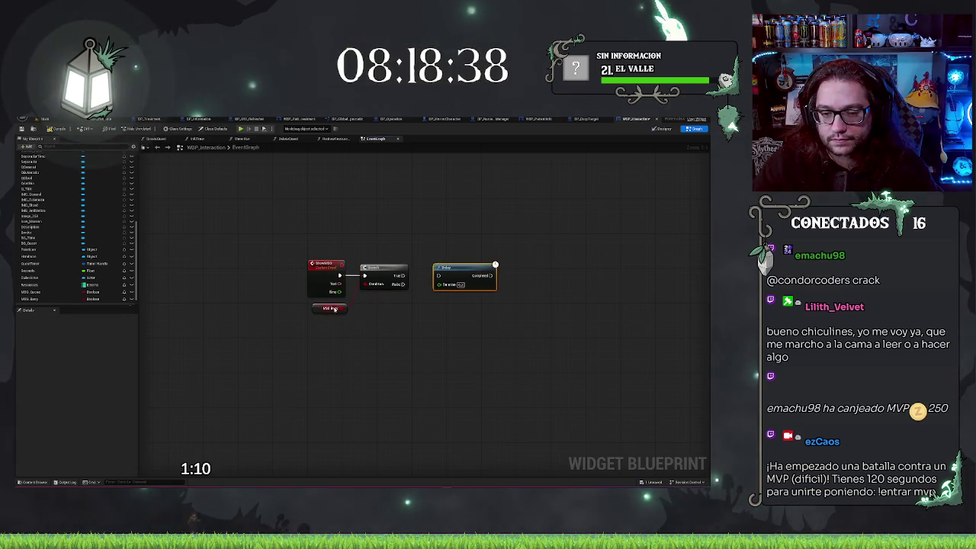
# Add a NOT node off MSG_Busy; a trial Time-to-Duration wire is undone
pyautogui.moveTo(343, 308); pyautogui.dragTo(376, 286)
pyautogui.write('not')
pyautogui.press('Return')
pyautogui.click(426, 266)
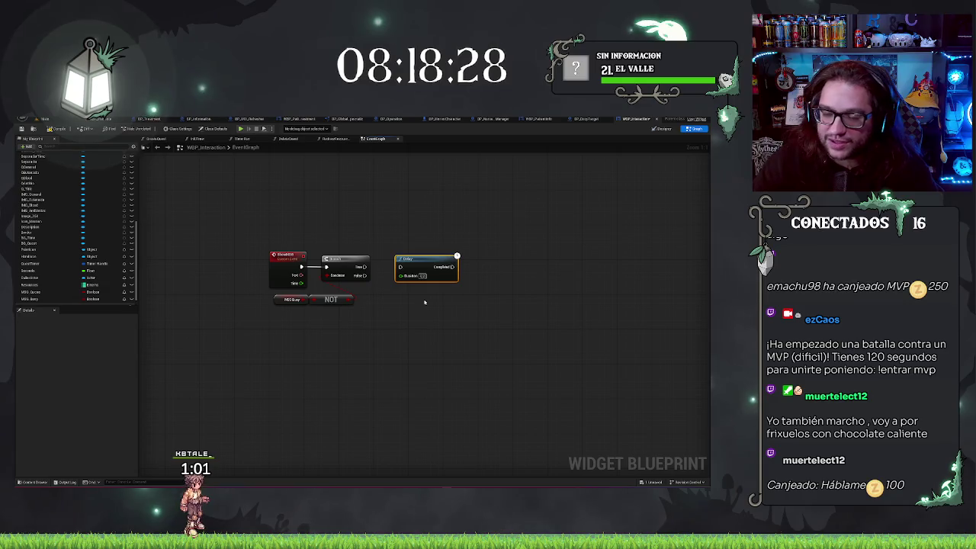
pyautogui.click(394, 305)
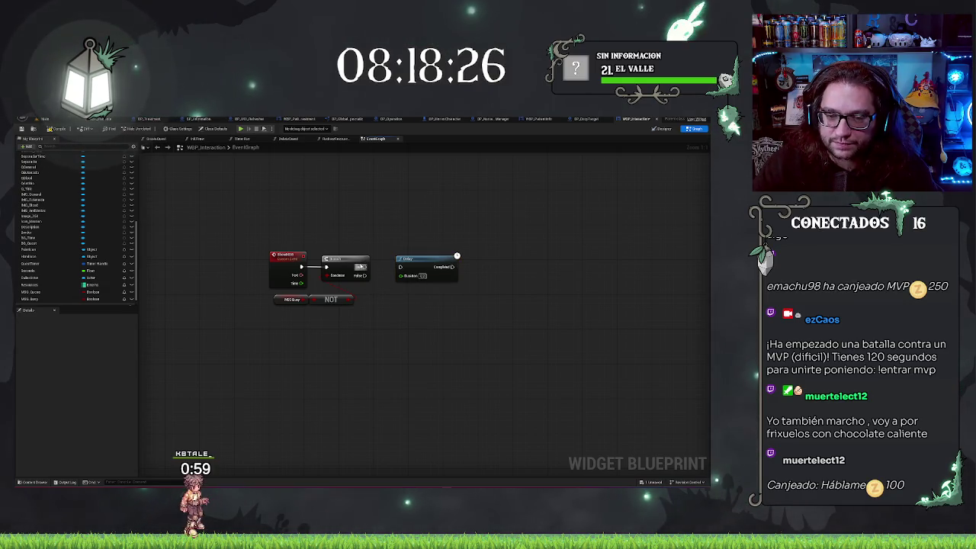
pyautogui.moveTo(301, 283); pyautogui.dragTo(400, 275)
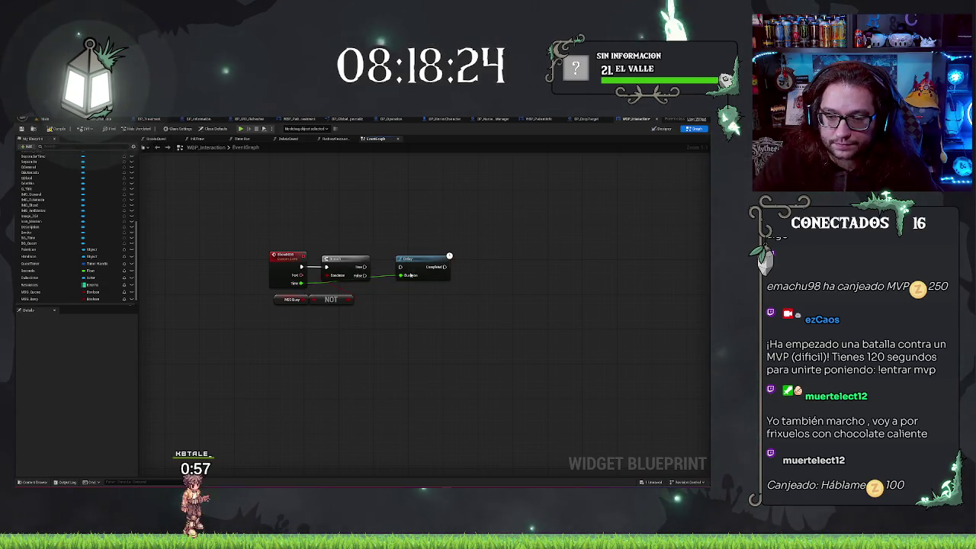
pyautogui.hotkey('ctrl', 'z')
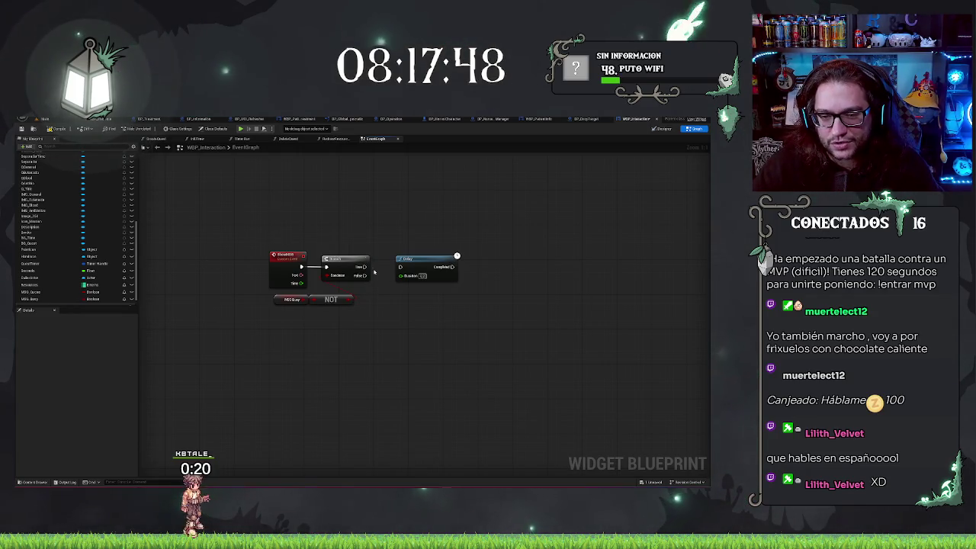
# Move the Delay right and insert a Set MSG_Busy node between Branch and Delay
pyautogui.moveTo(417, 246); pyautogui.dragTo(462, 306)
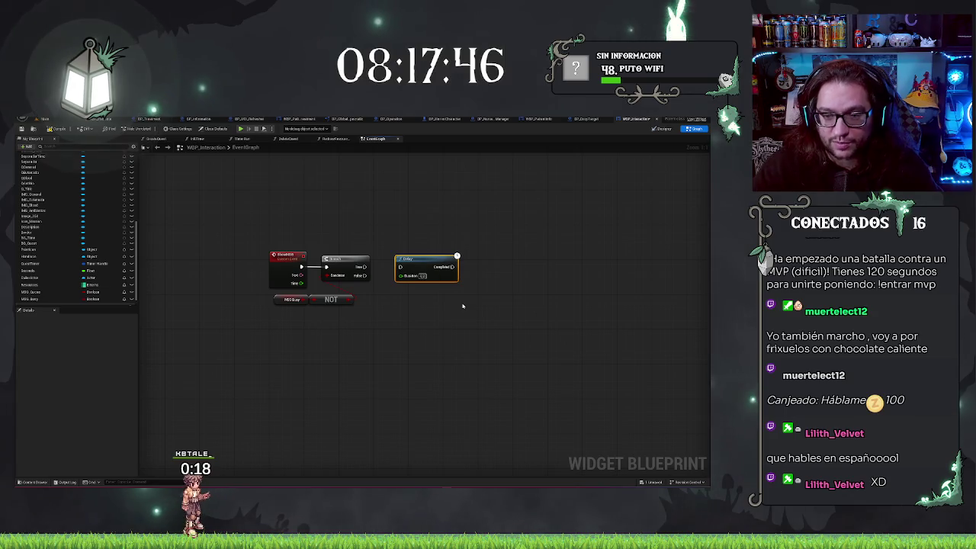
pyautogui.moveTo(415, 260); pyautogui.dragTo(451, 260)
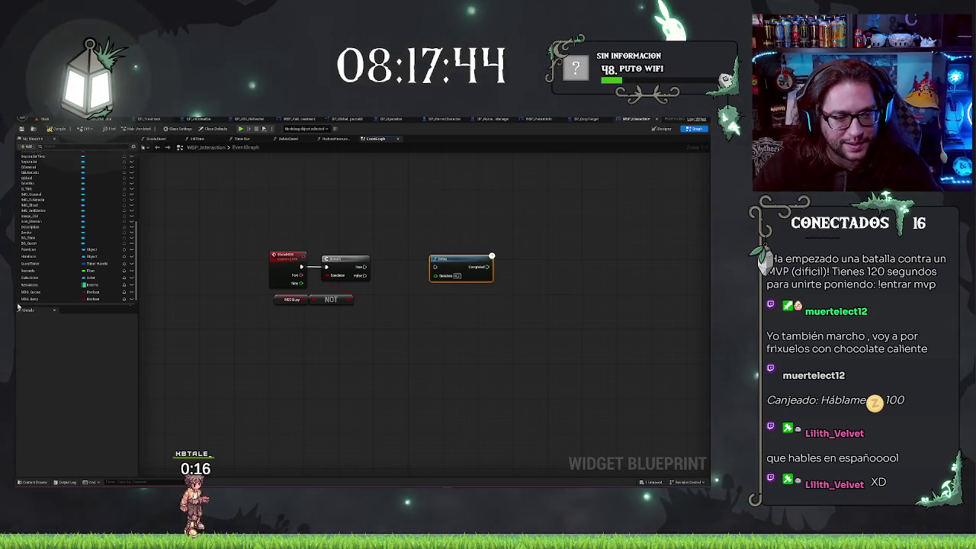
pyautogui.moveTo(30, 298)
pyautogui.mouseDown()
pyautogui.moveTo(385, 302)
pyautogui.moveTo(402, 263)
pyautogui.moveTo(435, 267)
pyautogui.mouseUp()
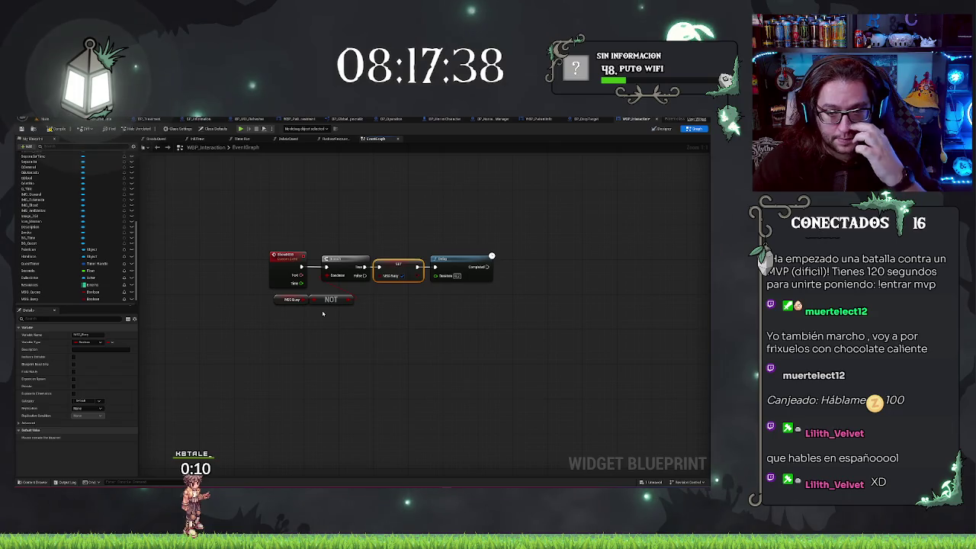
# Wire ShowMSG's Time into the Delay's Duration and move the Delay further right
pyautogui.moveTo(301, 283); pyautogui.dragTo(431, 276)
pyautogui.click(519, 247)
pyautogui.scroll(-1, 485, 232)
pyautogui.moveTo(485, 232); pyautogui.dragTo(390, 259)
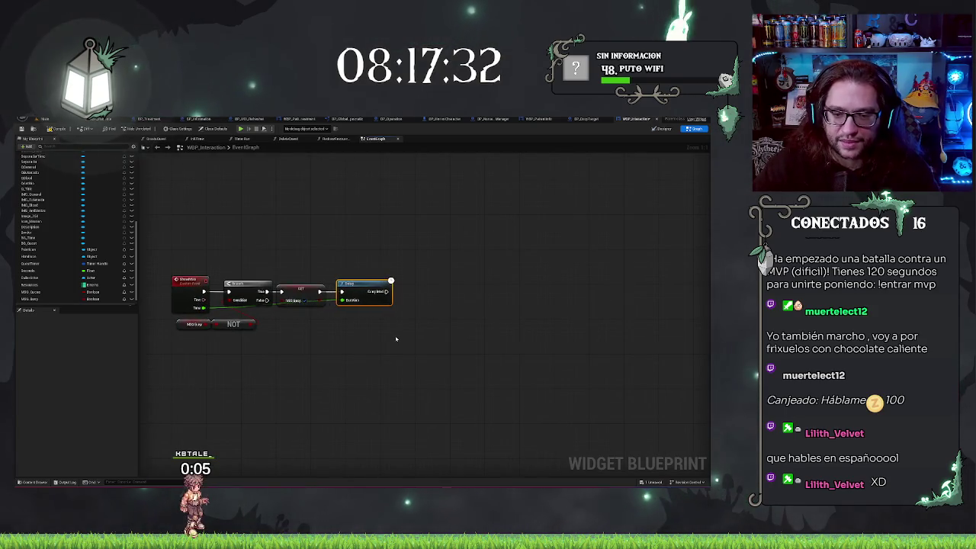
pyautogui.moveTo(345, 284); pyautogui.dragTo(396, 284)
pyautogui.scroll(3, 72, 261)
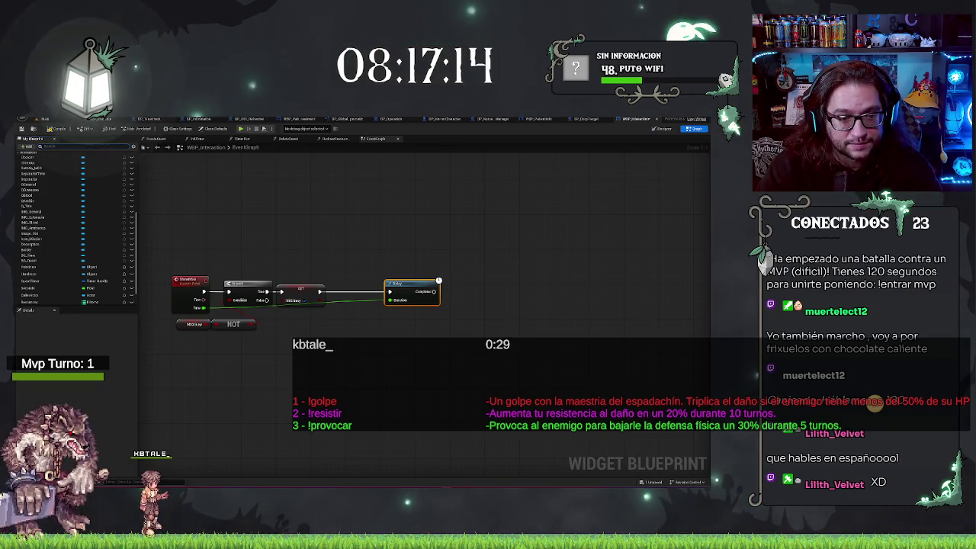
# Search My Blueprint for Subtitle and drop its getter into the graph above the Branch
pyautogui.write('ti')
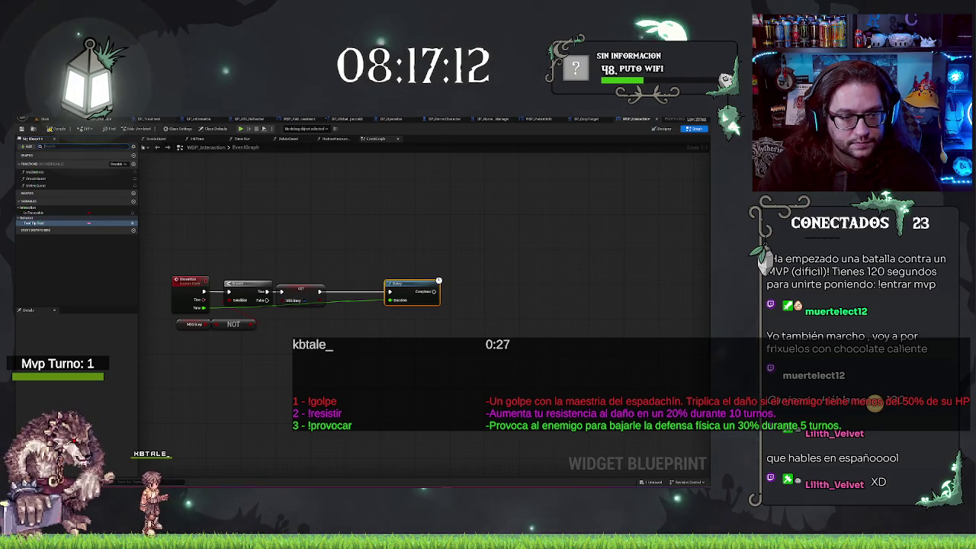
pyautogui.write('m')
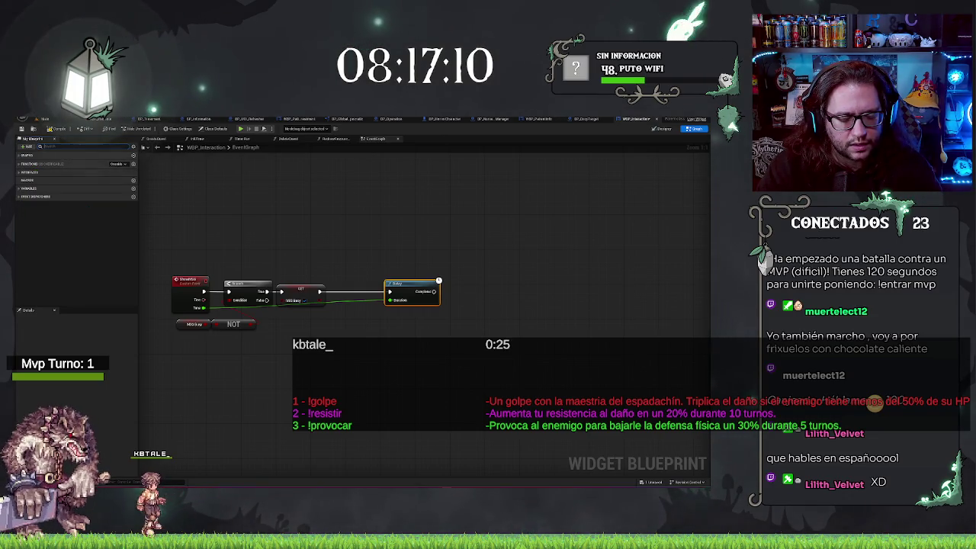
pyautogui.press('BackSpace')
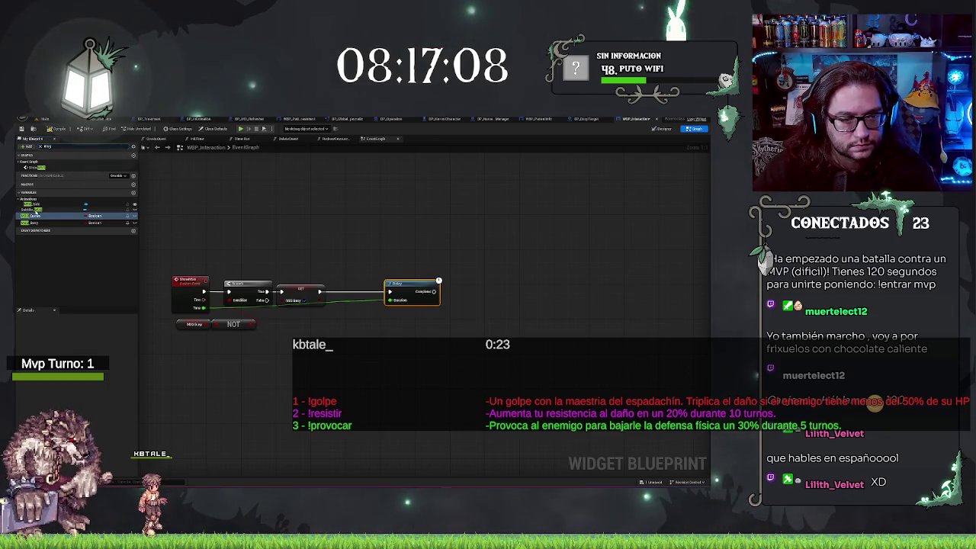
pyautogui.moveTo(36, 211)
pyautogui.mouseDown()
pyautogui.moveTo(301, 235)
pyautogui.moveTo(256, 254)
pyautogui.moveTo(289, 247)
pyautogui.mouseUp()
# Add a Set Text node from Subtitle and wire ShowMSG's Text into its In Text
pyautogui.write('Set text')
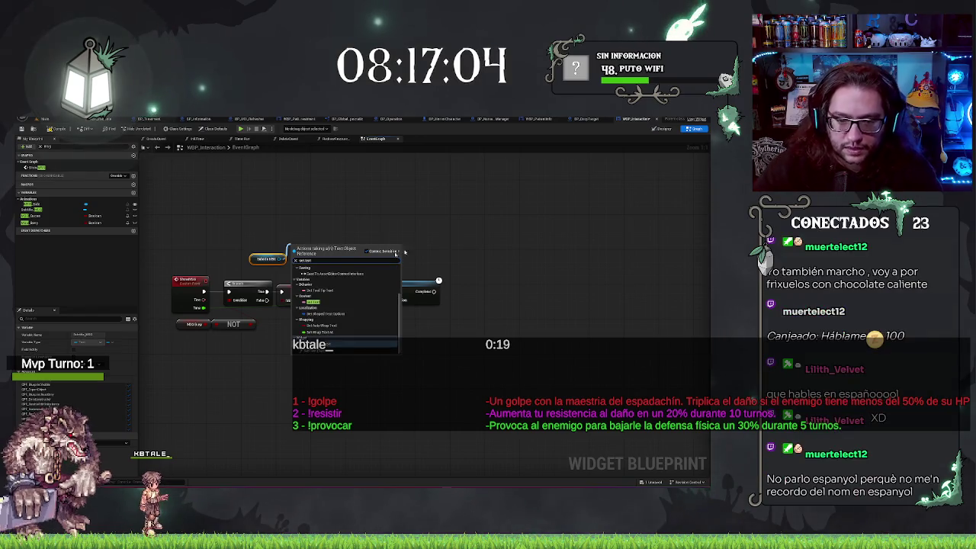
pyautogui.press('Return')
pyautogui.moveTo(295, 273); pyautogui.dragTo(202, 300)
pyautogui.click(267, 258)
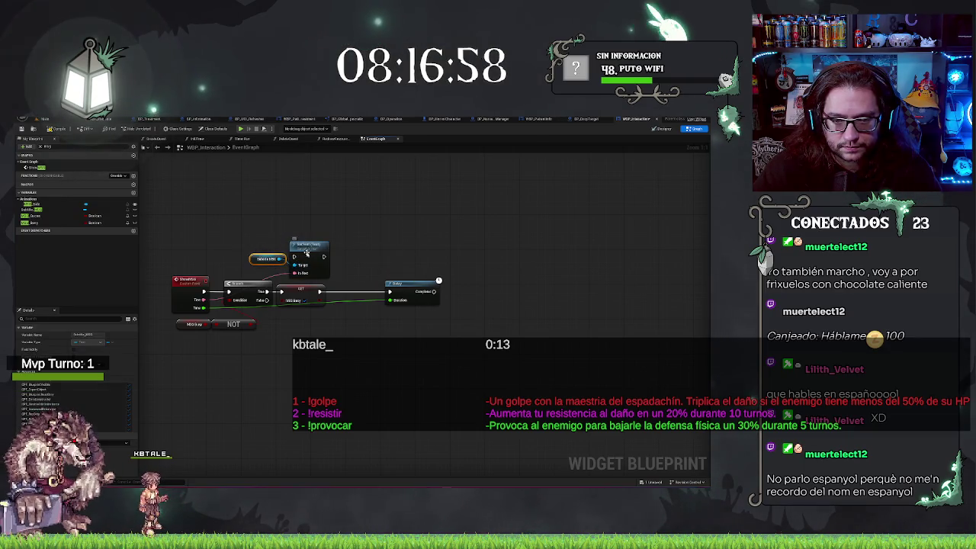
# Move the Set Text and Subtitle nodes into the chain between SET and Delay
pyautogui.keyDown('ctrl'); pyautogui.click(309, 246); pyautogui.keyUp('ctrl')
pyautogui.moveTo(313, 245); pyautogui.dragTo(366, 280)
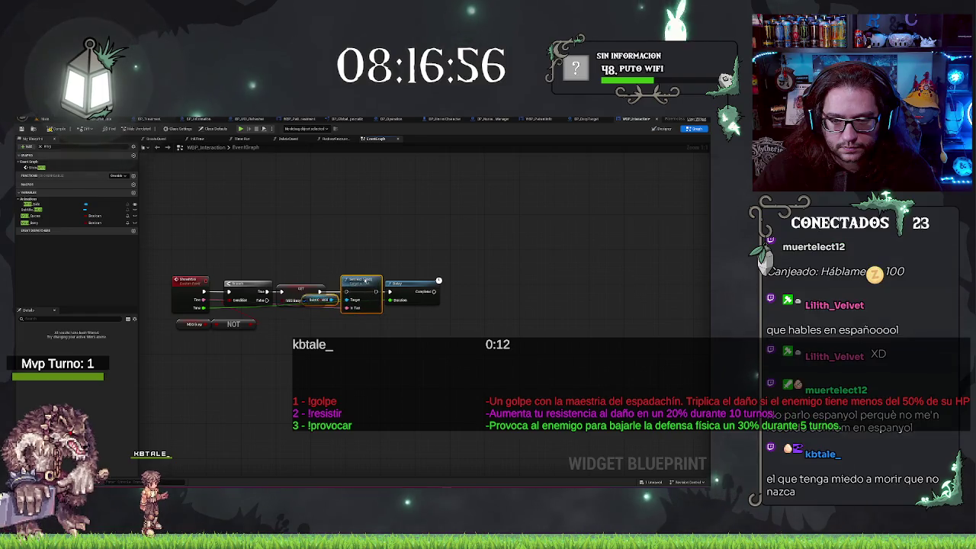
pyautogui.moveTo(438, 281); pyautogui.dragTo(481, 280)
pyautogui.moveTo(393, 297); pyautogui.dragTo(377, 299)
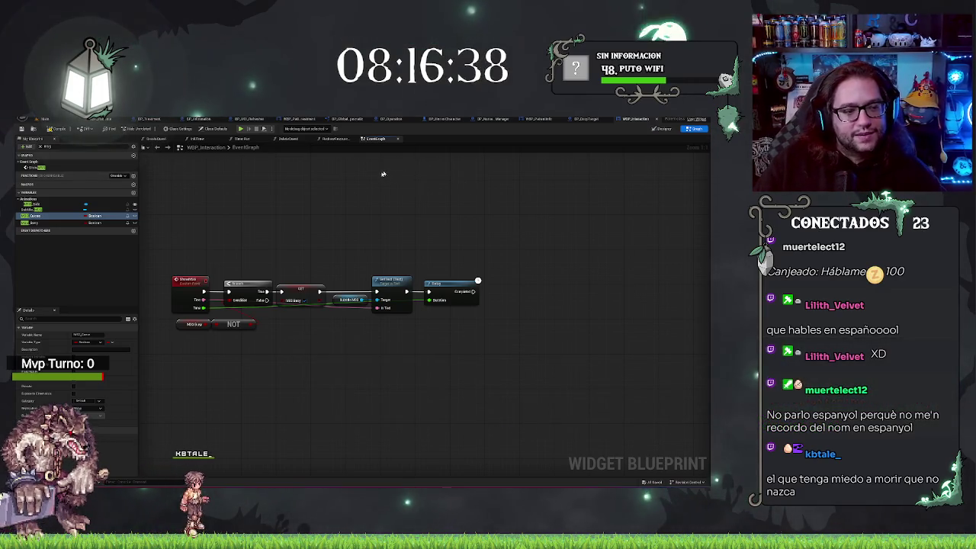
# Shift the GET, SetText and Delay nodes right, then push the Delay alone further right
pyautogui.moveTo(297, 244); pyautogui.dragTo(519, 361)
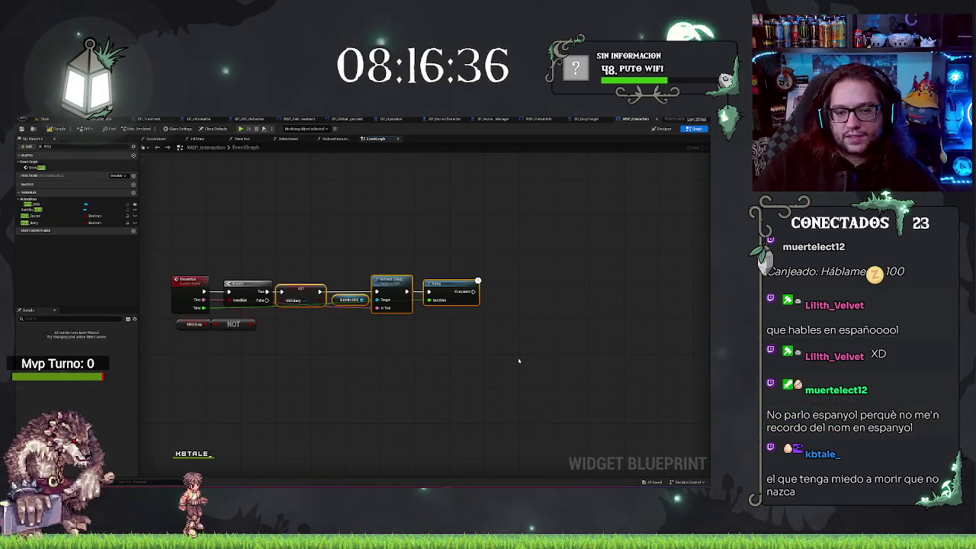
pyautogui.moveTo(359, 295); pyautogui.dragTo(363, 294)
pyautogui.click(229, 244)
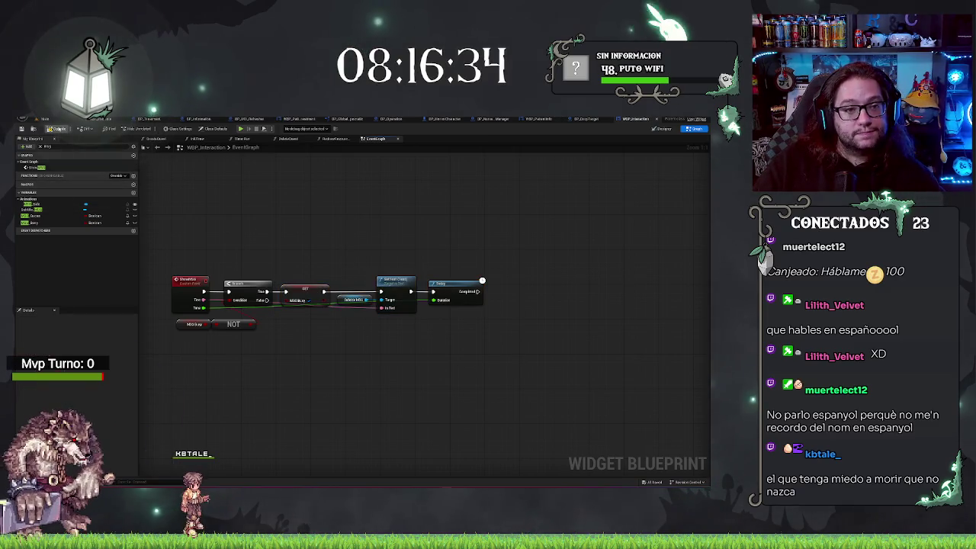
pyautogui.click(34, 215)
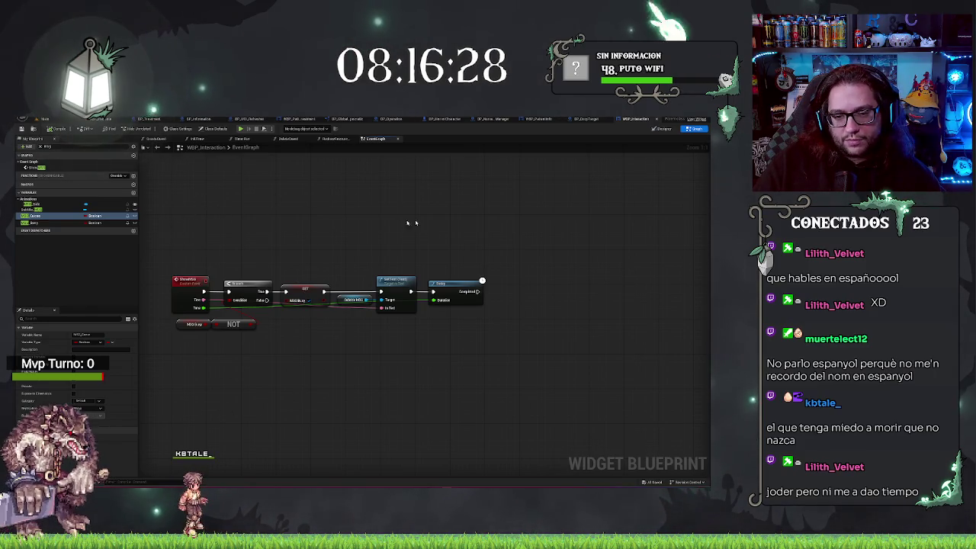
pyautogui.moveTo(454, 294); pyautogui.dragTo(458, 294)
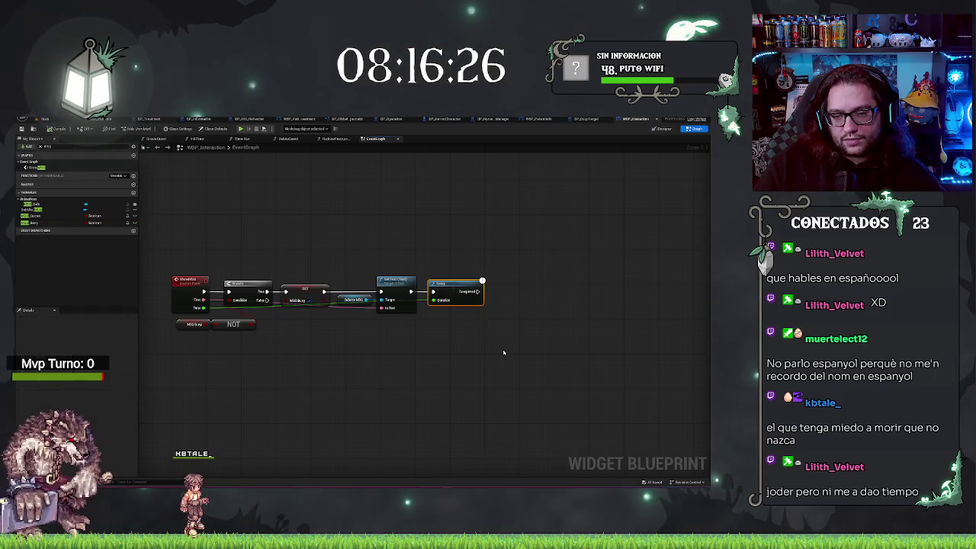
pyautogui.press('Right')
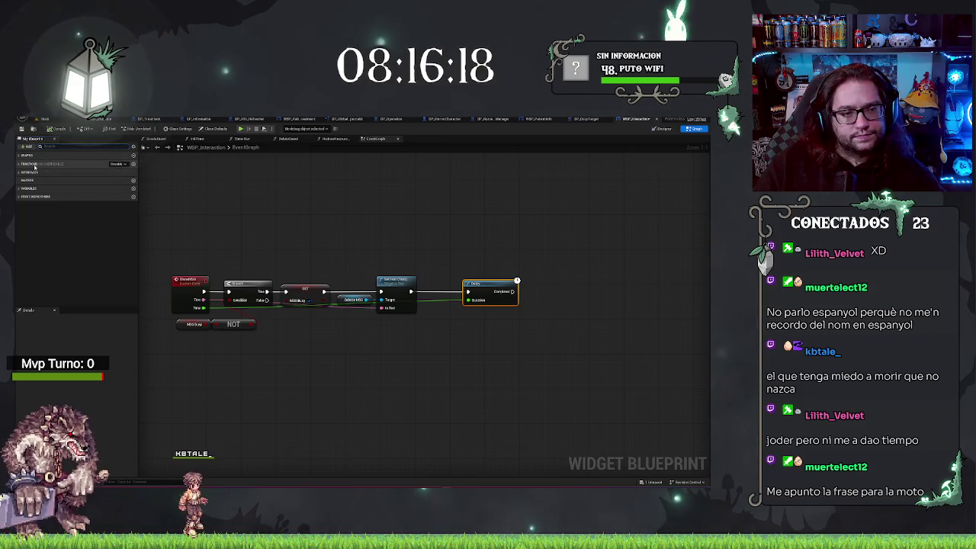
# Place the MSG_Side animation getter and wire a Play Animation node in just before the Delay
pyautogui.click(19, 188)
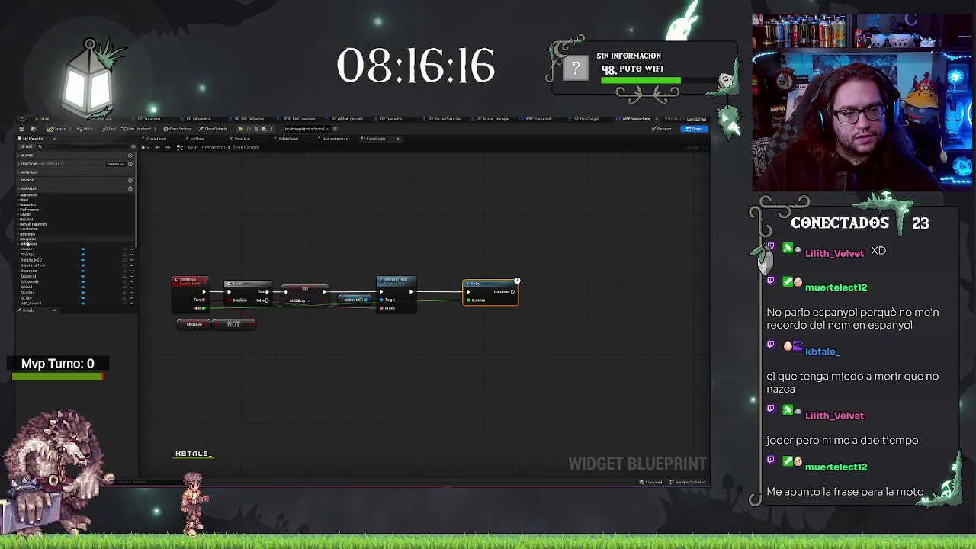
pyautogui.moveTo(34, 264); pyautogui.dragTo(368, 223)
pyautogui.write('play')
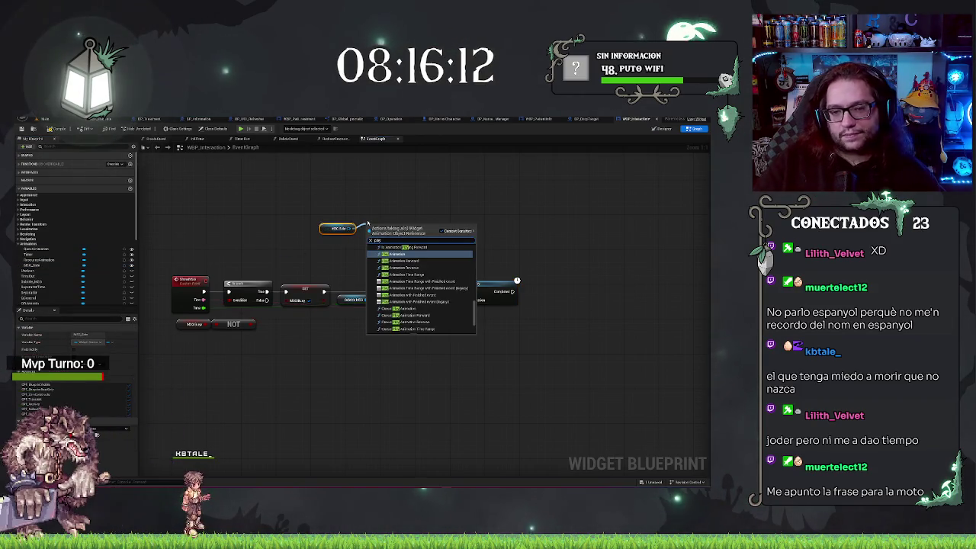
pyautogui.press('Return')
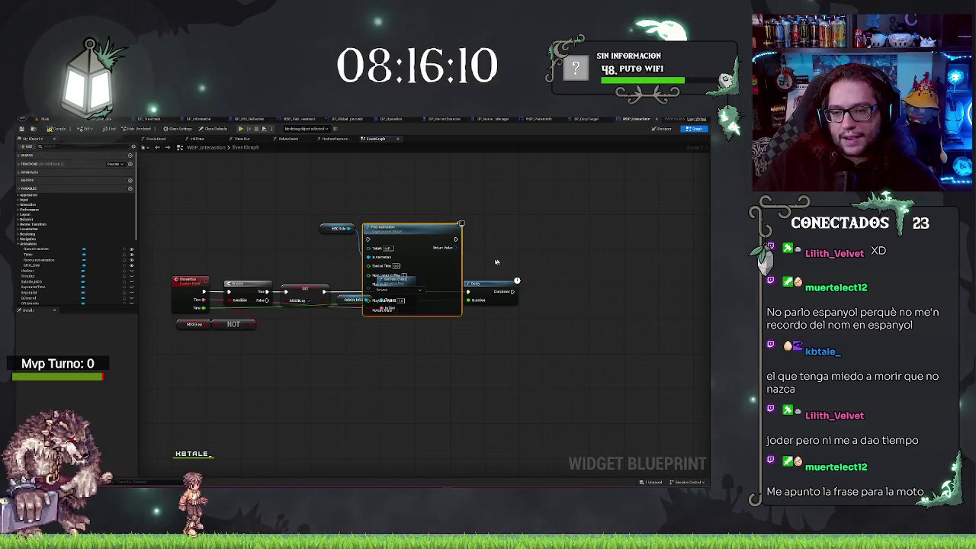
pyautogui.moveTo(480, 285); pyautogui.dragTo(526, 284)
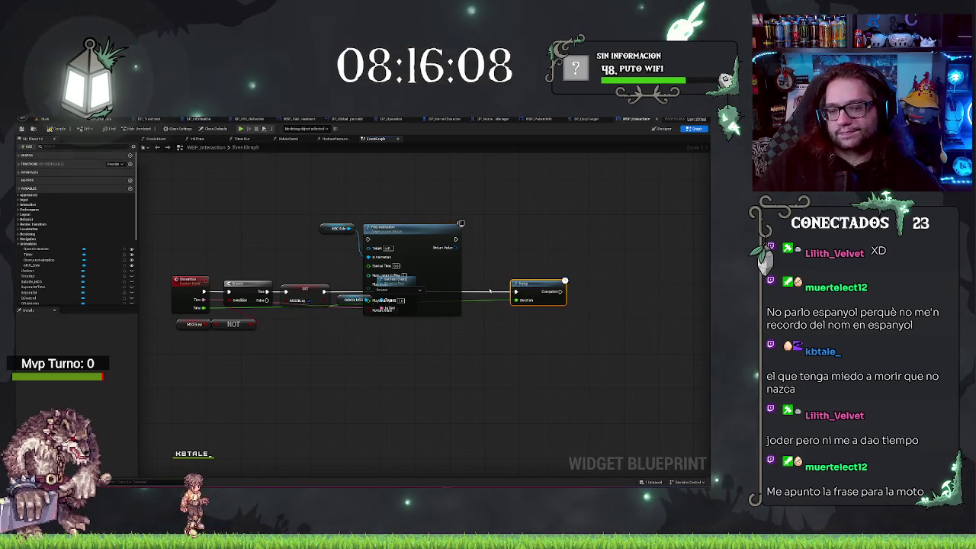
pyautogui.moveTo(367, 275); pyautogui.dragTo(367, 246)
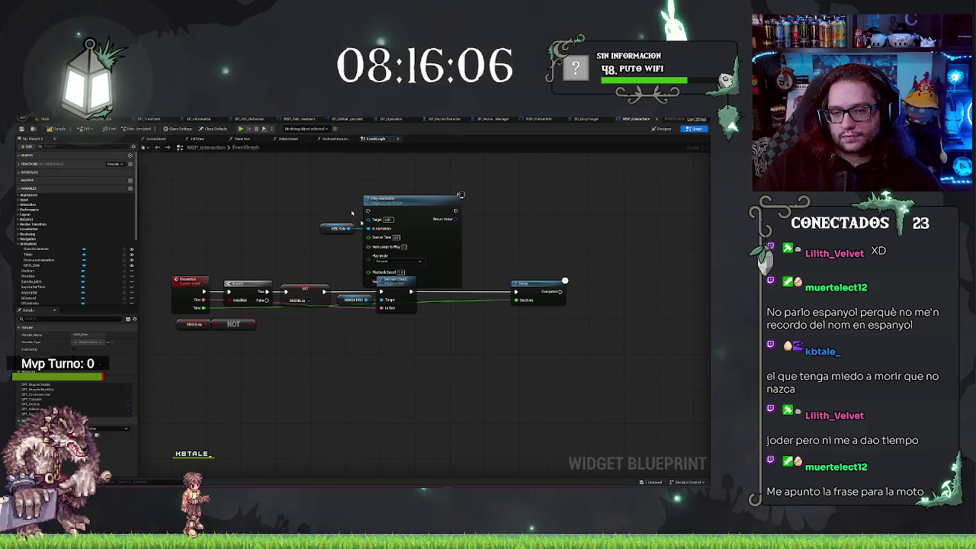
pyautogui.moveTo(404, 208)
pyautogui.mouseDown()
pyautogui.moveTo(491, 355)
pyautogui.moveTo(454, 331)
pyautogui.moveTo(597, 286)
pyautogui.mouseUp()
pyautogui.moveTo(495, 317)
pyautogui.mouseDown()
pyautogui.moveTo(494, 271)
pyautogui.moveTo(494, 285)
pyautogui.mouseUp()
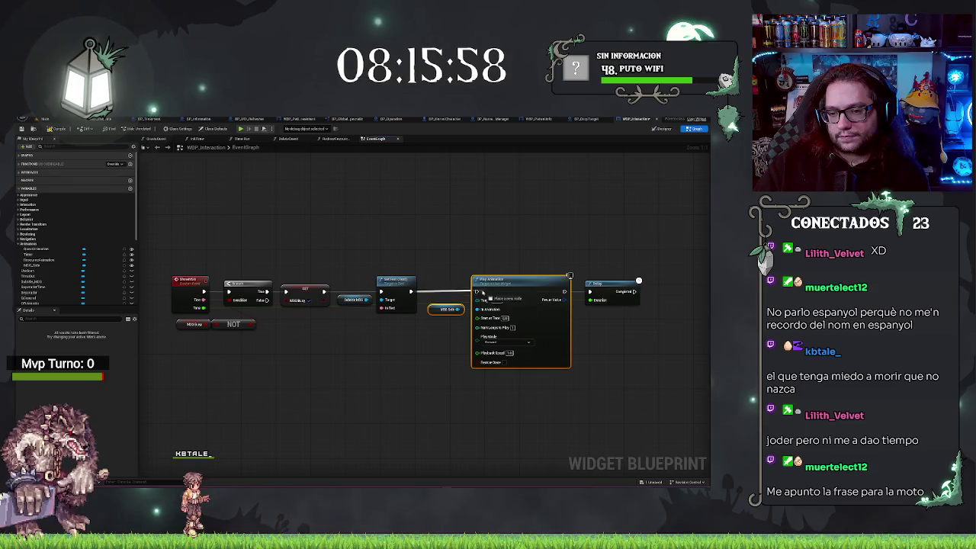
# Copy the Play Animation node with its getter and paste the copy after the Delay
pyautogui.hotkey('ctrl', 'c')
pyautogui.hotkey('ctrl', 'v')
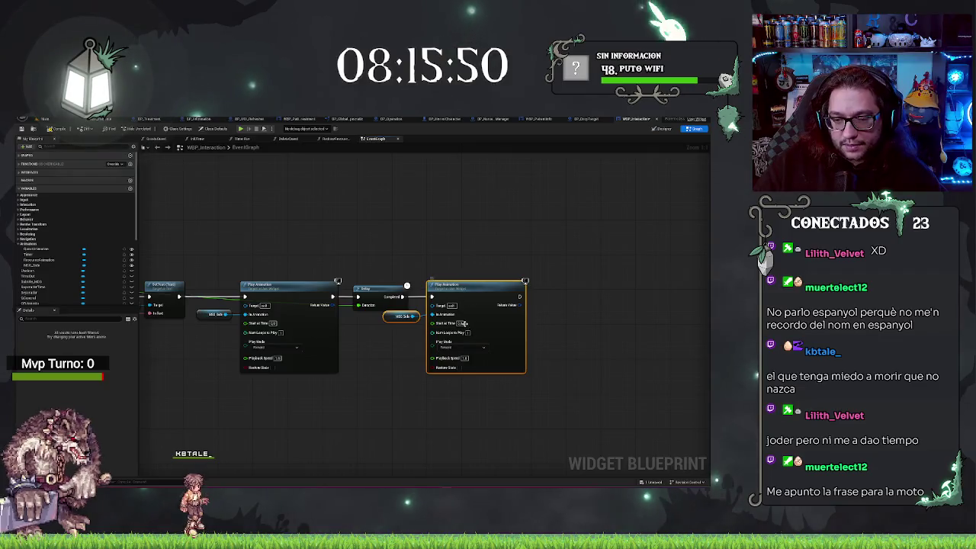
pyautogui.click(483, 347)
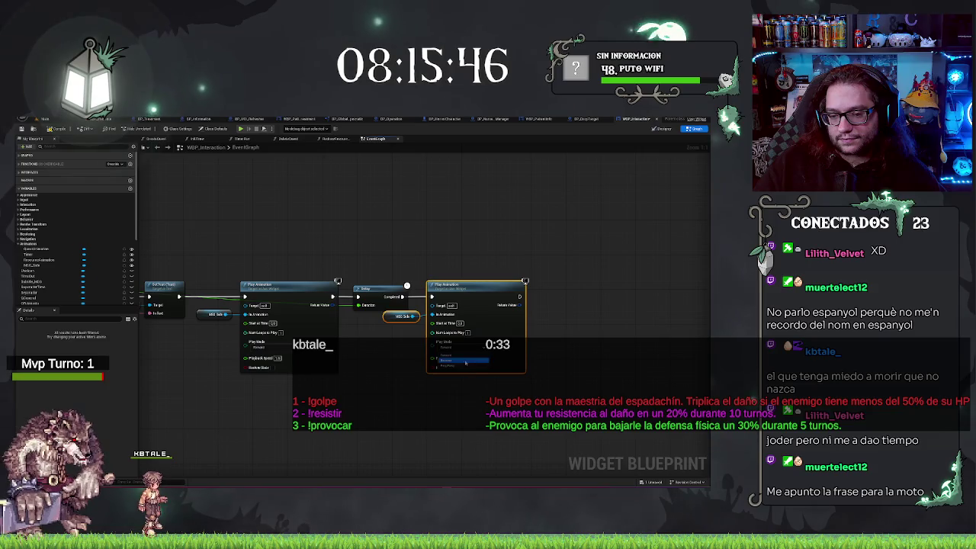
# Choose the copied Play Animation's play mode, then pan back to review the whole ShowMSG chain
pyautogui.click(465, 363)
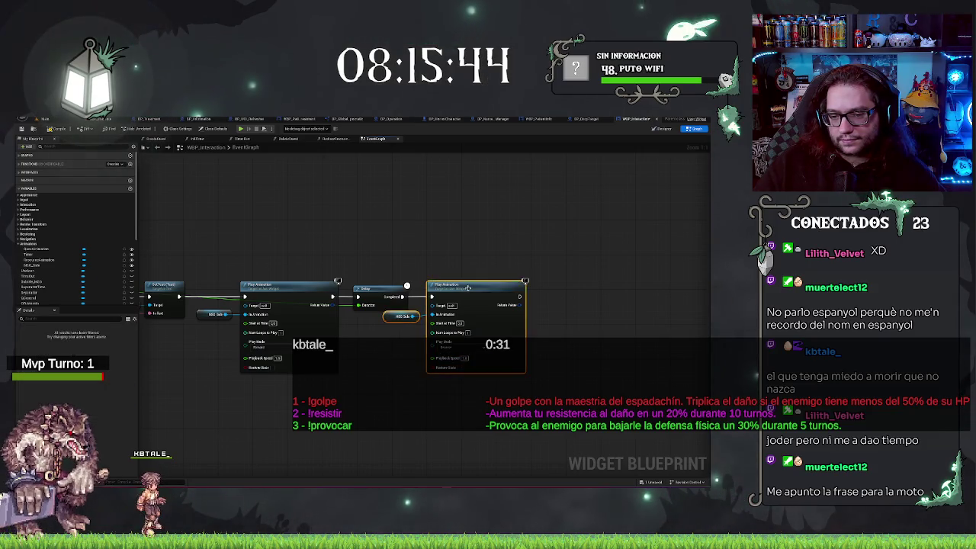
pyautogui.moveTo(467, 249); pyautogui.dragTo(519, 267)
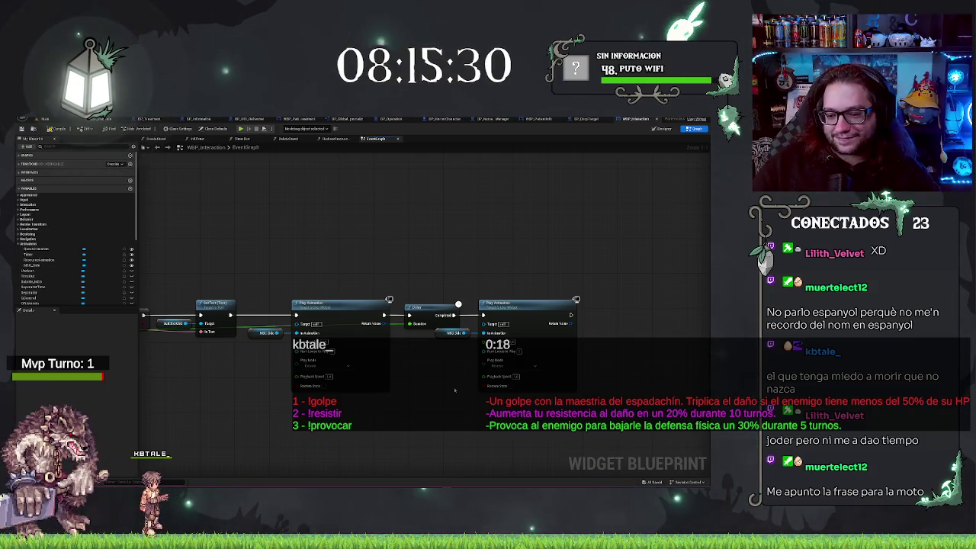
pyautogui.moveTo(454, 389); pyautogui.dragTo(463, 366)
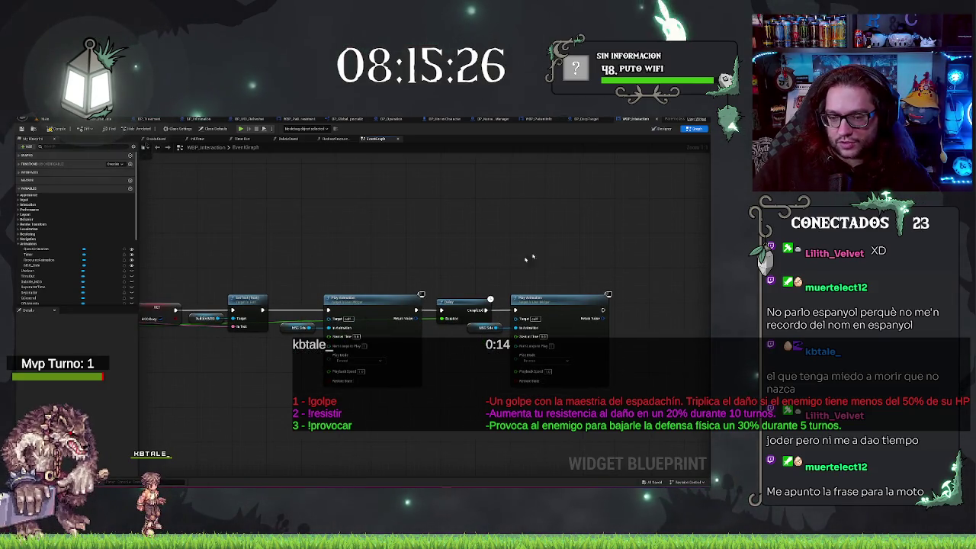
pyautogui.moveTo(464, 224); pyautogui.dragTo(574, 229)
pyautogui.moveTo(452, 222); pyautogui.dragTo(555, 213)
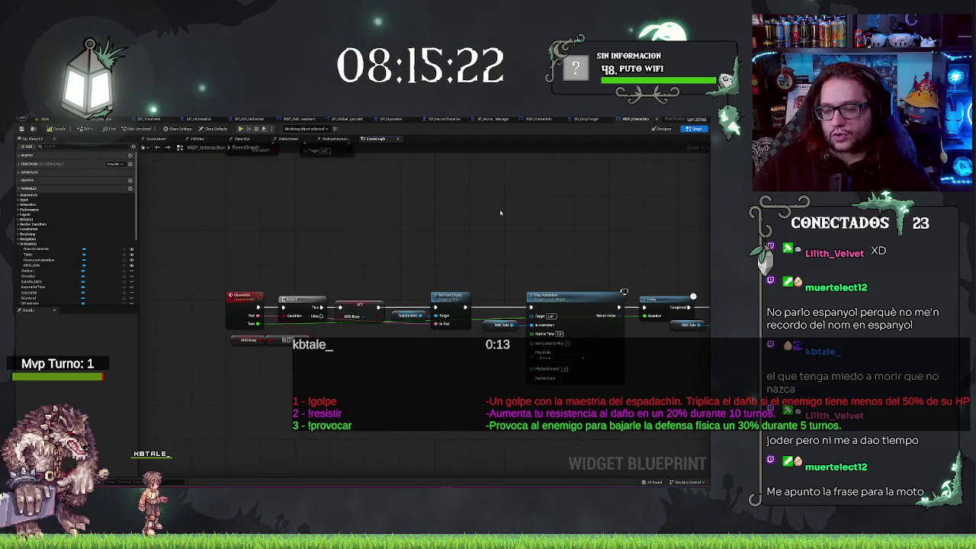
pyautogui.moveTo(378, 234); pyautogui.dragTo(399, 242)
pyautogui.moveTo(340, 361)
pyautogui.mouseDown()
pyautogui.moveTo(430, 295)
pyautogui.moveTo(407, 289)
pyautogui.mouseUp()
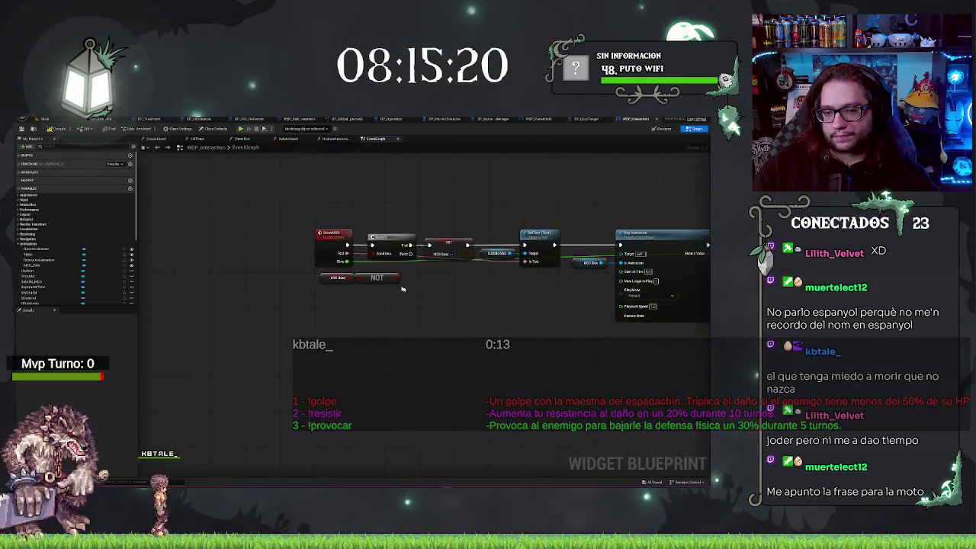
pyautogui.moveTo(429, 323); pyautogui.dragTo(347, 319)
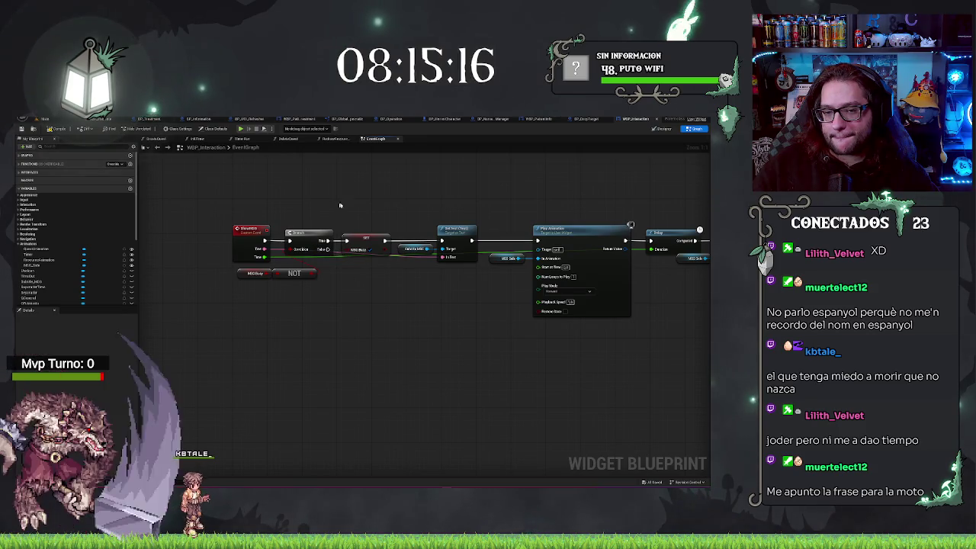
pyautogui.moveTo(337, 206); pyautogui.dragTo(349, 308)
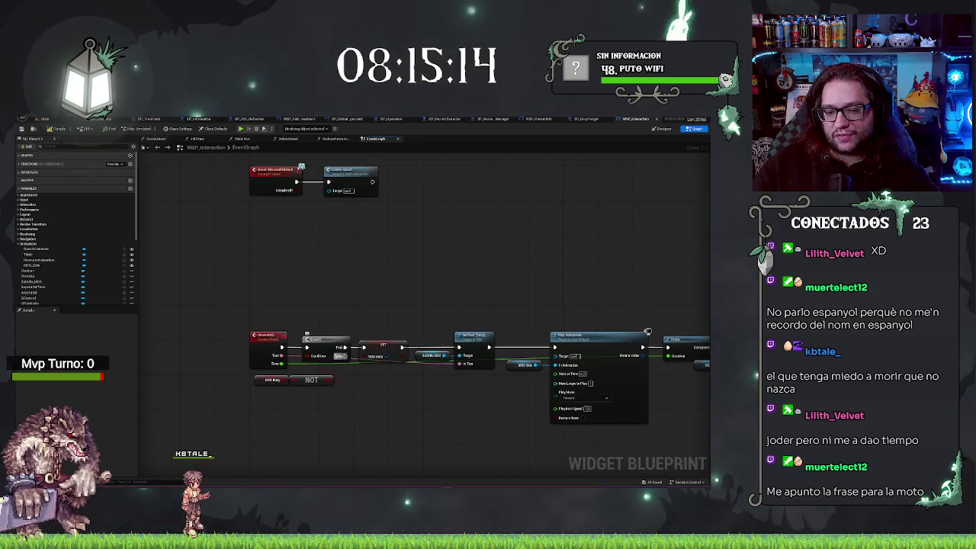
# Add a custom event named 'End' to the empty graph above the ShowMSG chain
pyautogui.rightClick(258, 268)
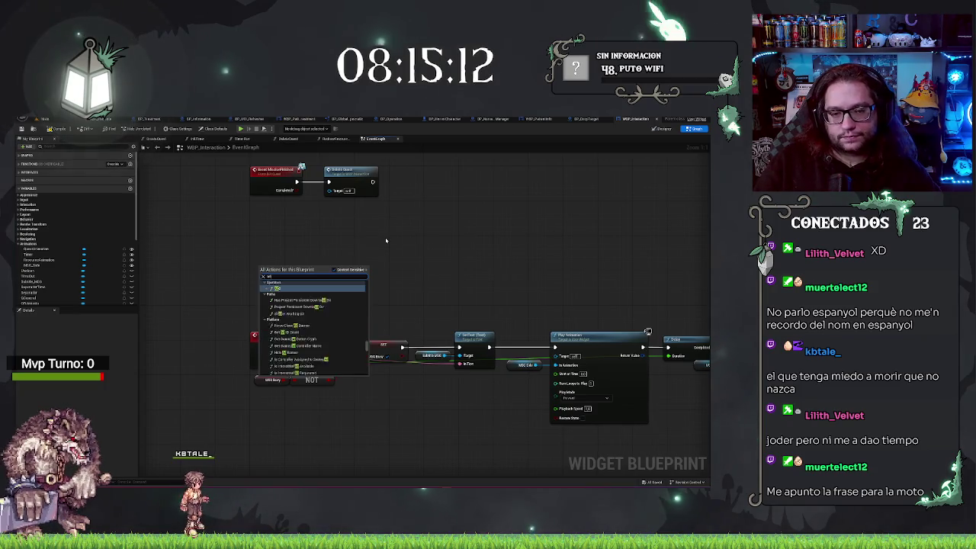
pyautogui.write('ustom event')
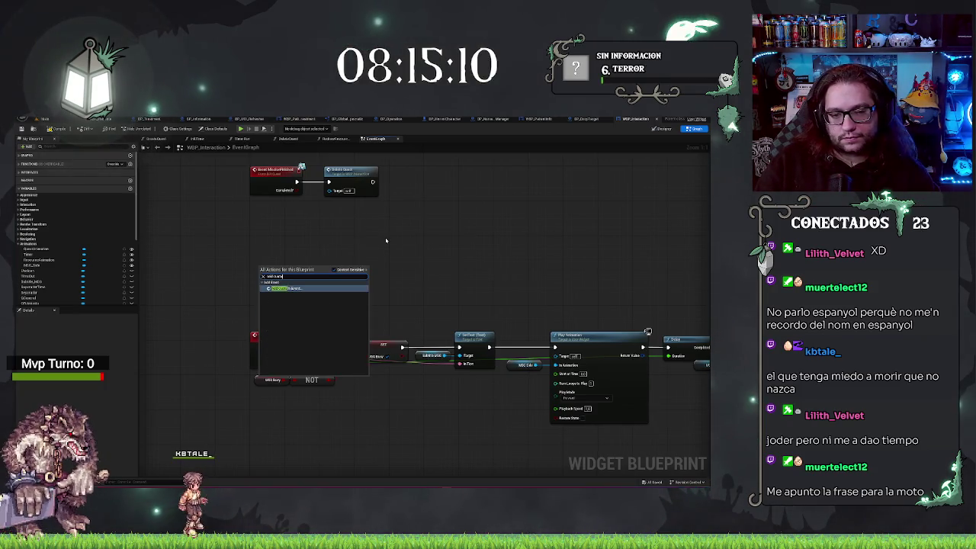
pyautogui.press('Return')
pyautogui.write('End')
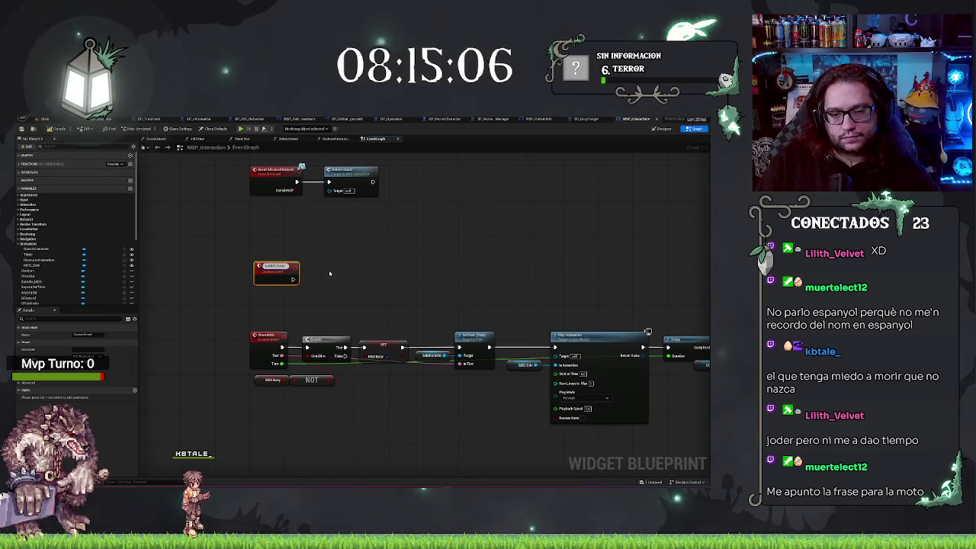
pyautogui.press('Return')
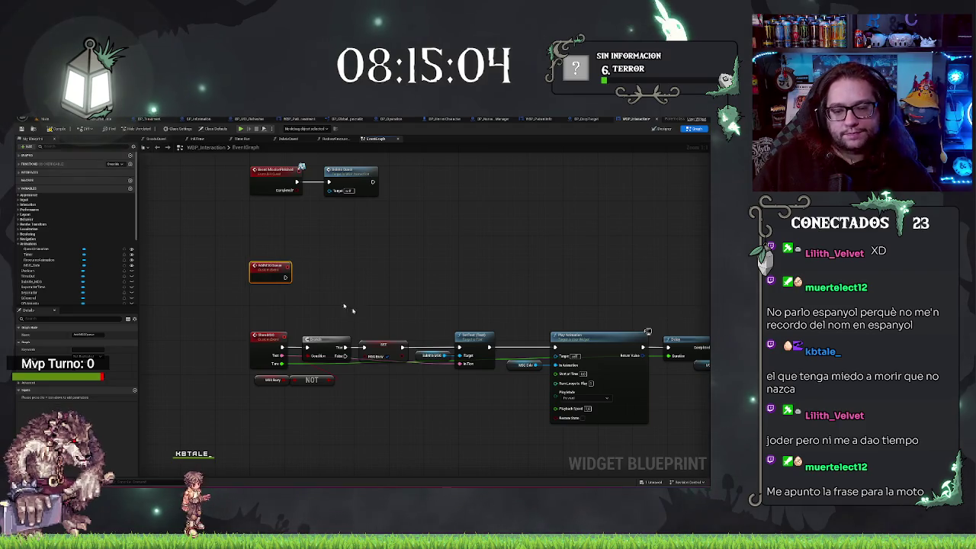
pyautogui.scroll(-5, 53, 294)
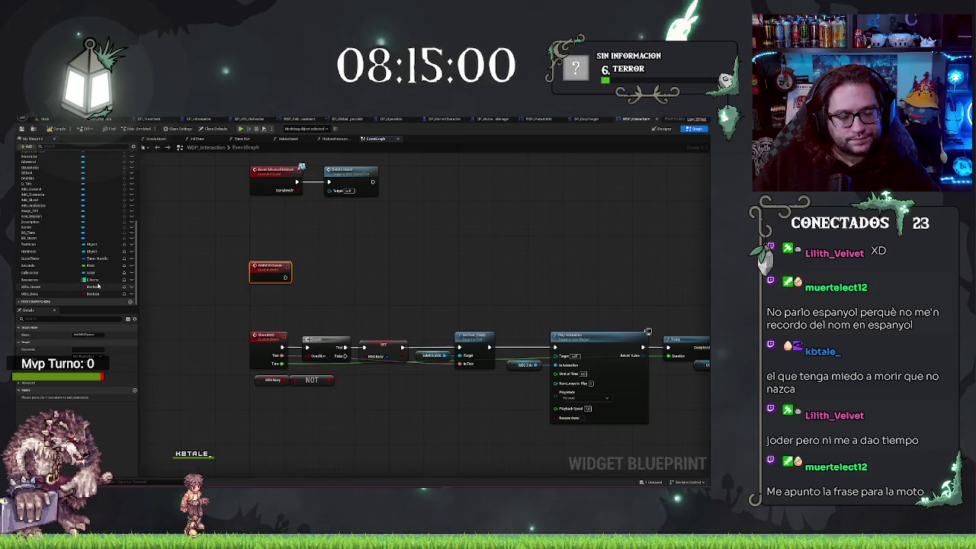
# Browse the Variable Type options for MSG_Busy and MSG_Body, dismissing the type-change confirmation
pyautogui.click(98, 285)
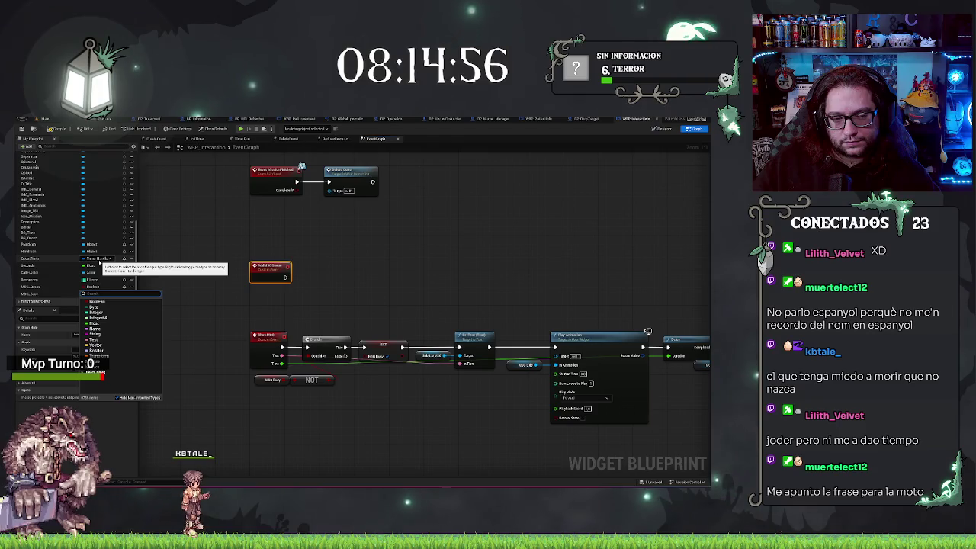
pyautogui.write('set')
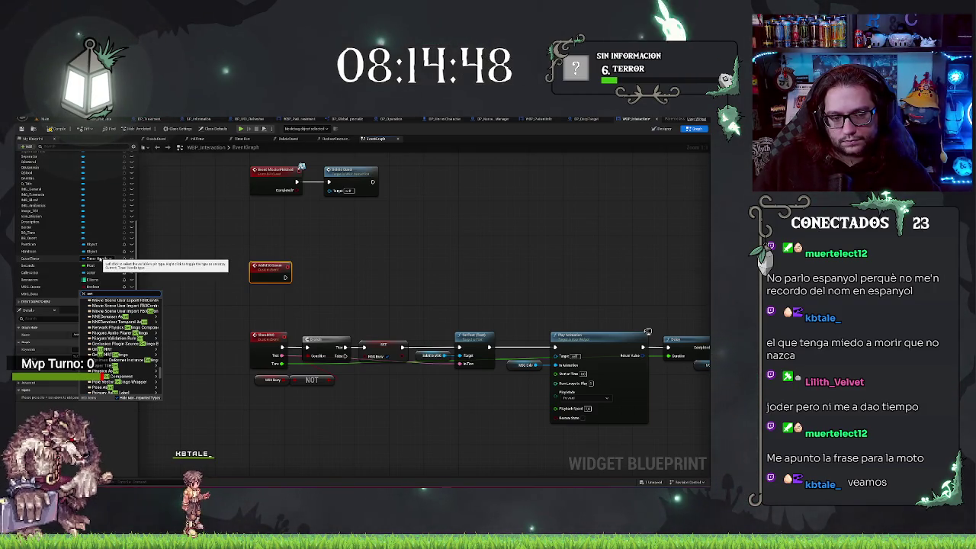
pyautogui.click(29, 297)
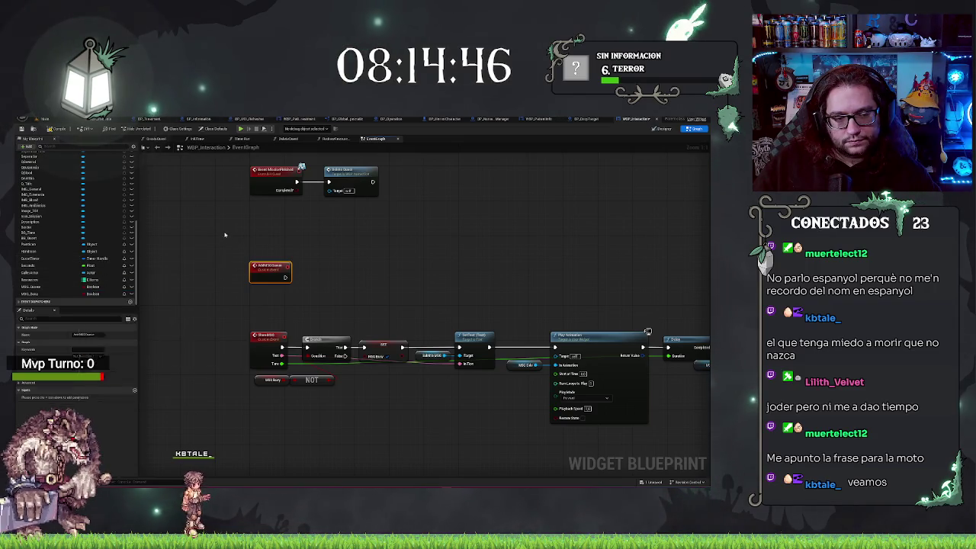
pyautogui.click(29, 297)
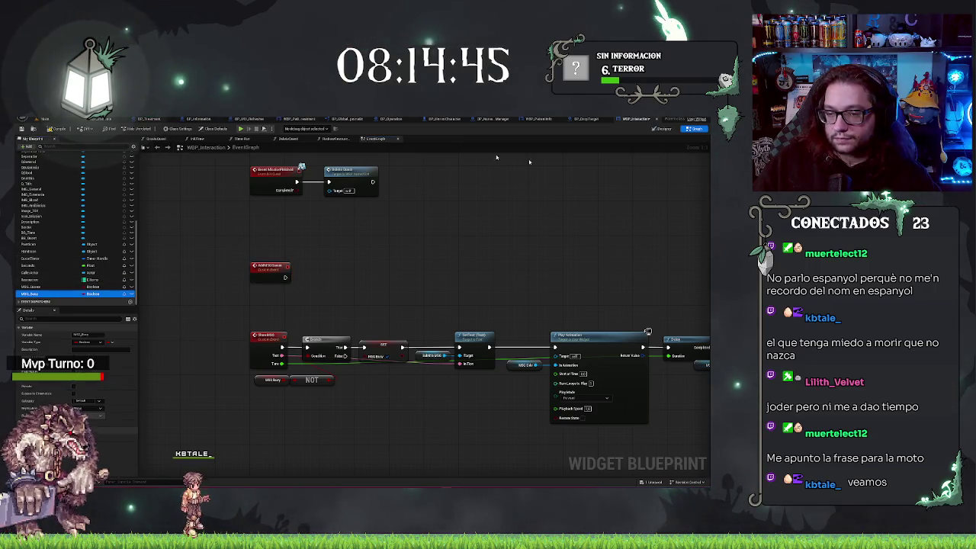
pyautogui.click(107, 341)
pyautogui.click(112, 342)
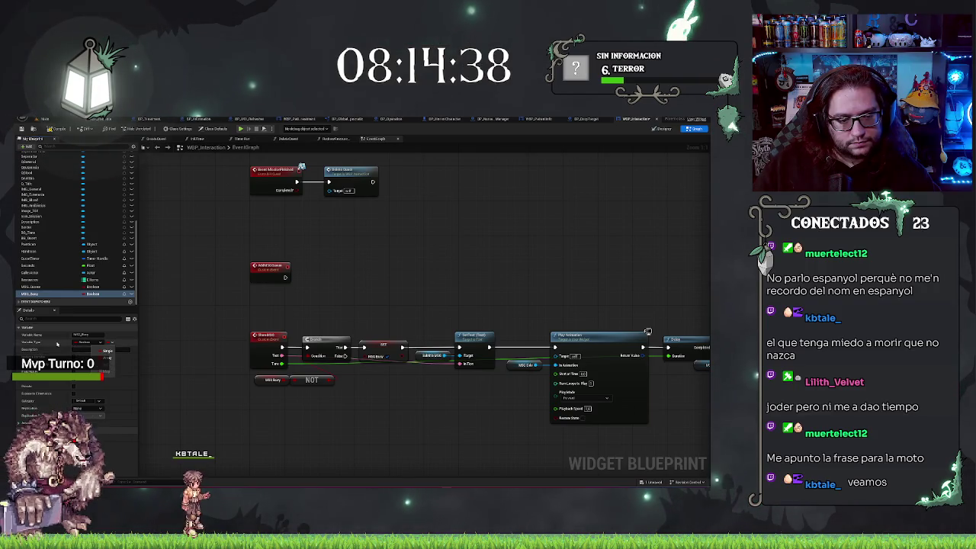
pyautogui.click(82, 342)
pyautogui.click(82, 344)
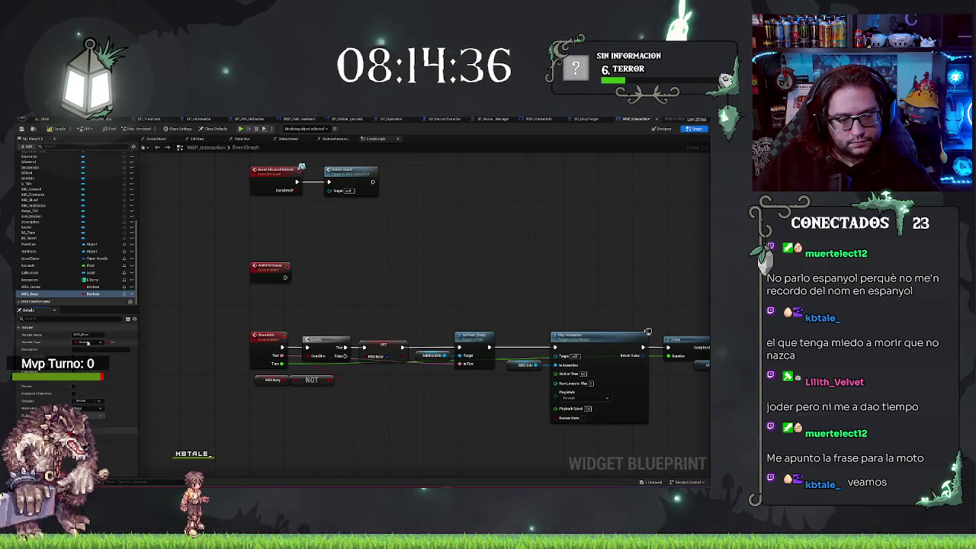
pyautogui.click(88, 343)
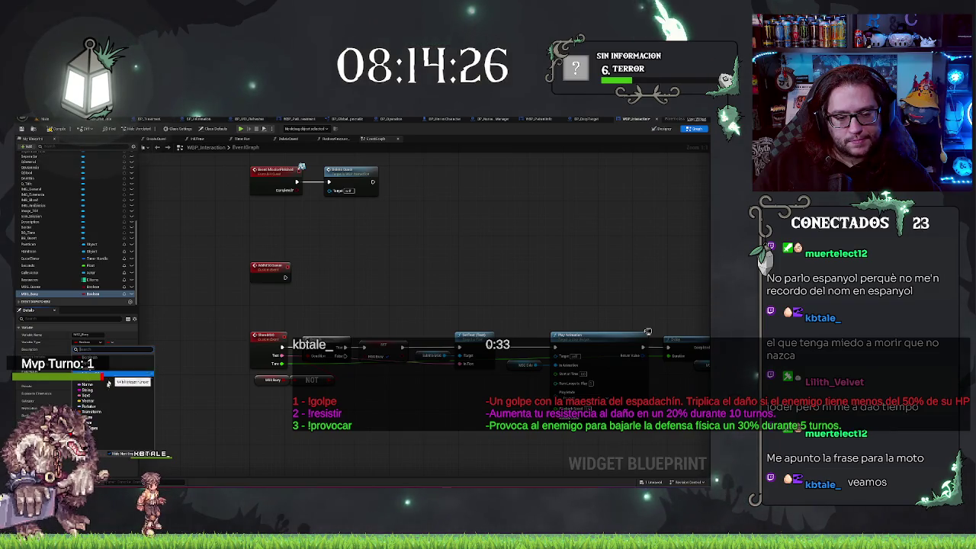
pyautogui.click(110, 358)
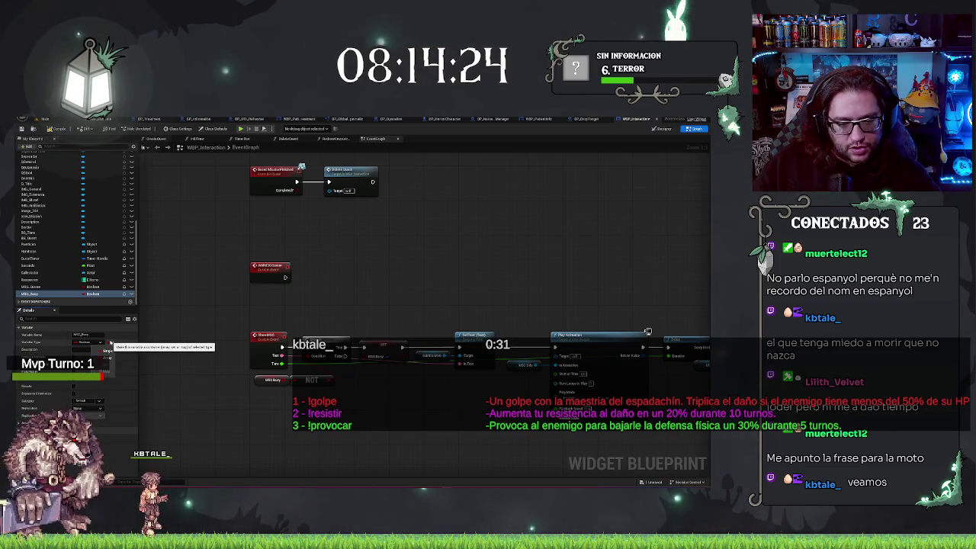
pyautogui.click(88, 343)
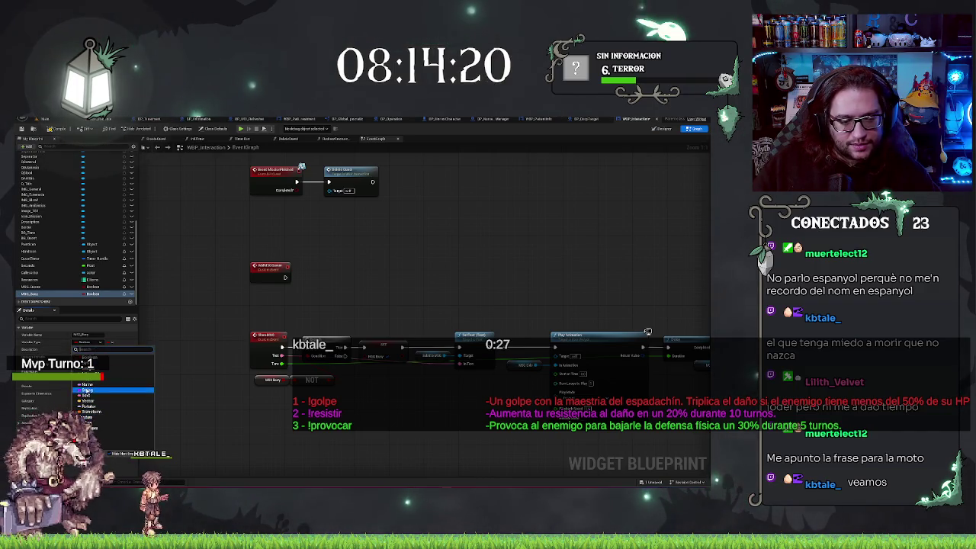
pyautogui.click(87, 396)
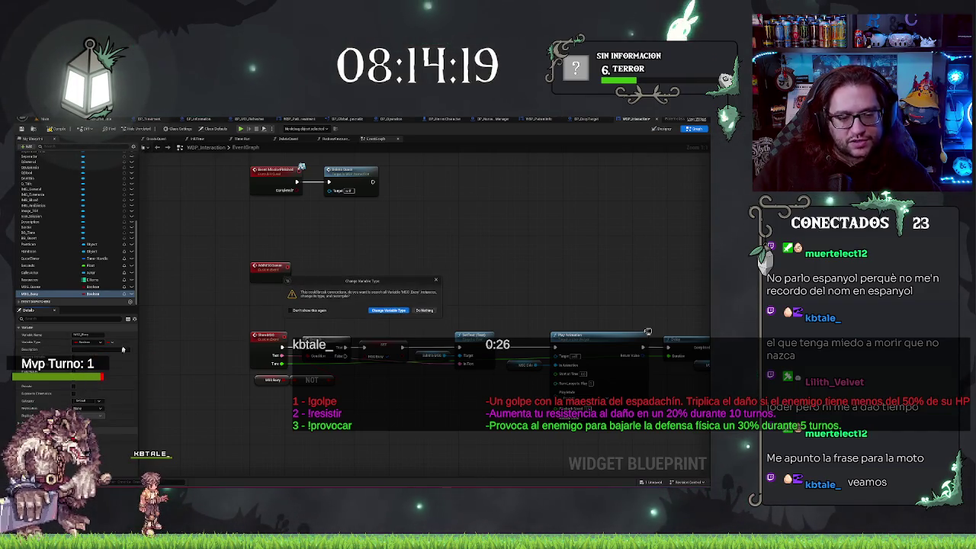
pyautogui.click(423, 310)
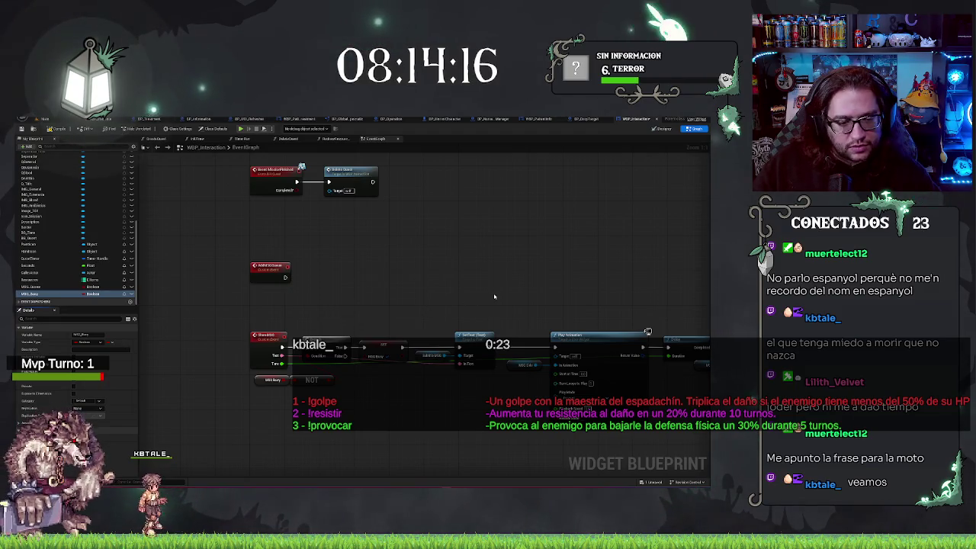
# Set MSG_Queue's Variable Type to Text in the Details panel
pyautogui.click(93, 288)
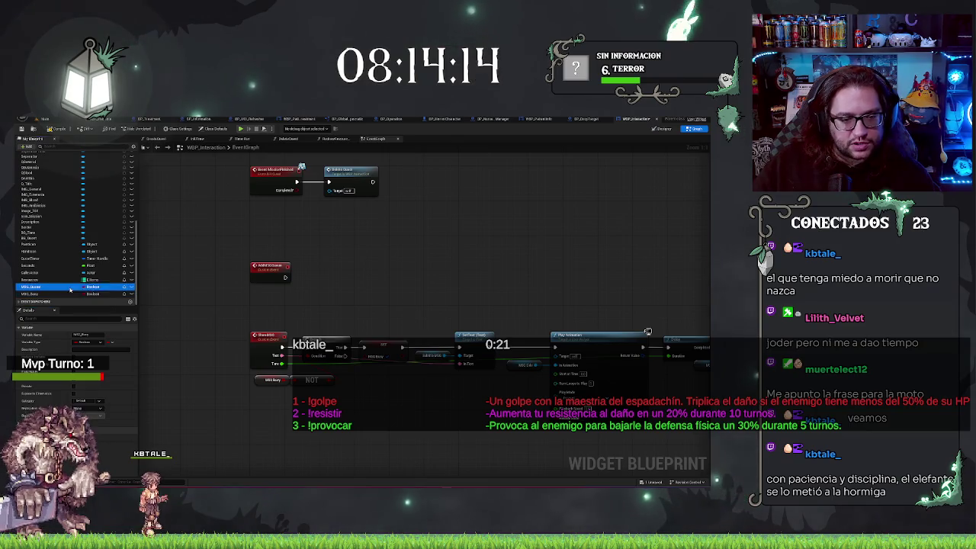
pyautogui.click(90, 342)
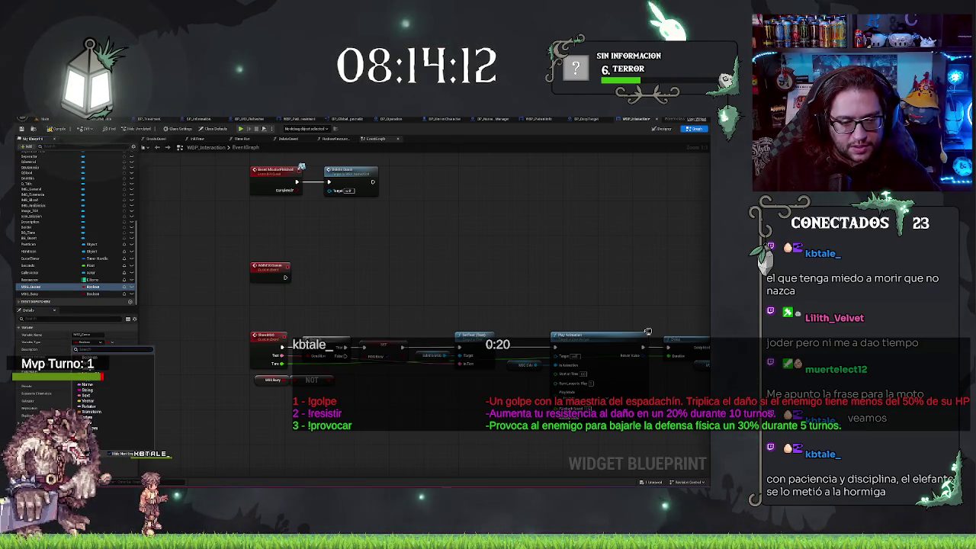
pyautogui.click(86, 395)
pyautogui.click(109, 343)
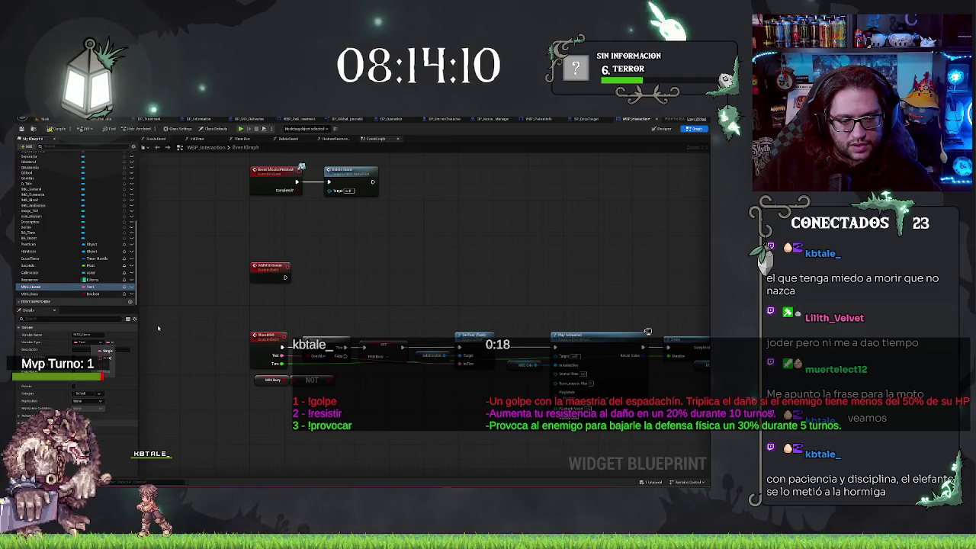
pyautogui.click(90, 343)
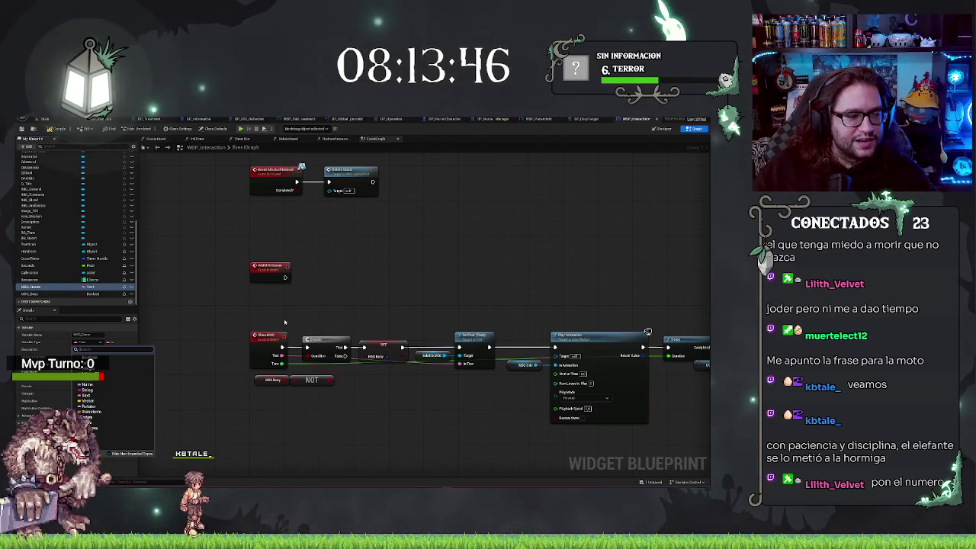
# Save the message widget blueprint and select the AddMSGQueue event to rename it
pyautogui.hotkey('ctrl', 's')
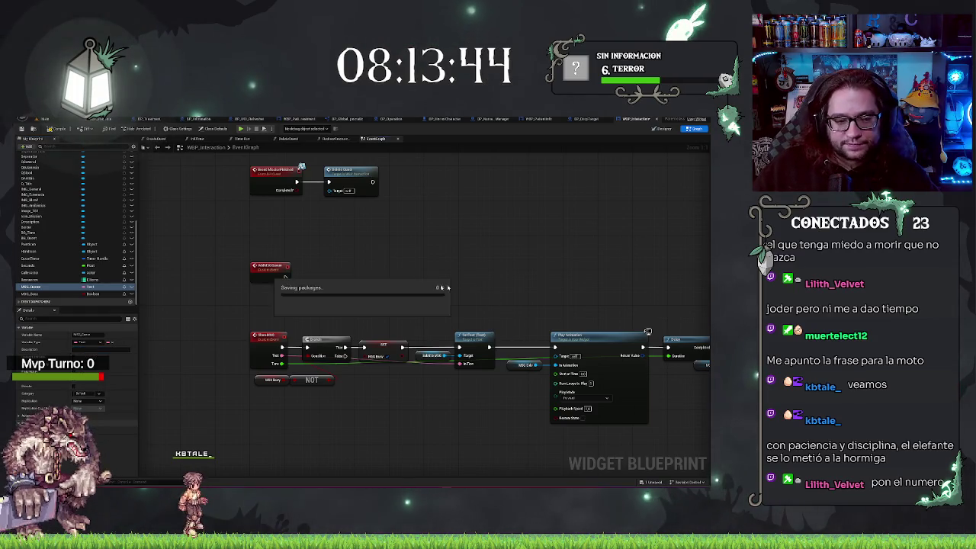
pyautogui.moveTo(373, 291); pyautogui.dragTo(394, 288)
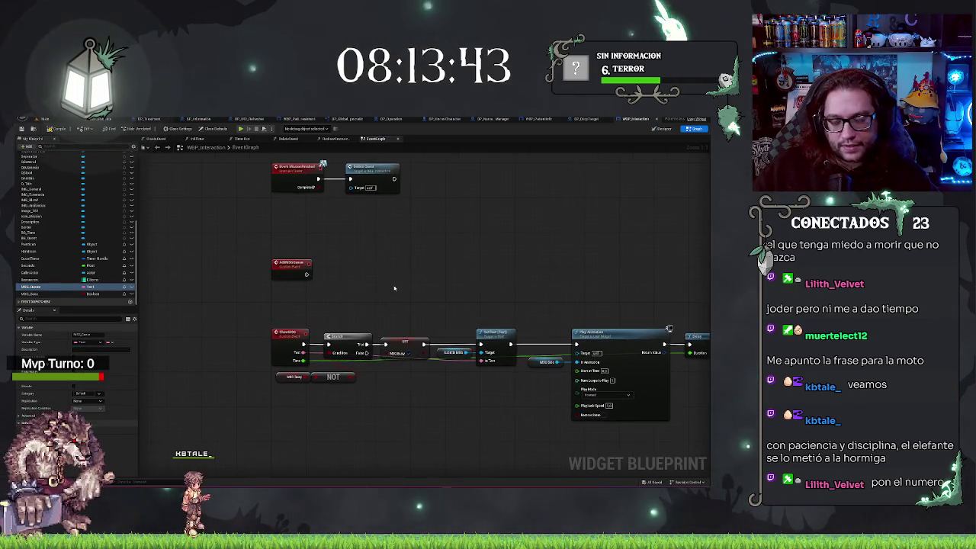
pyautogui.click(297, 262)
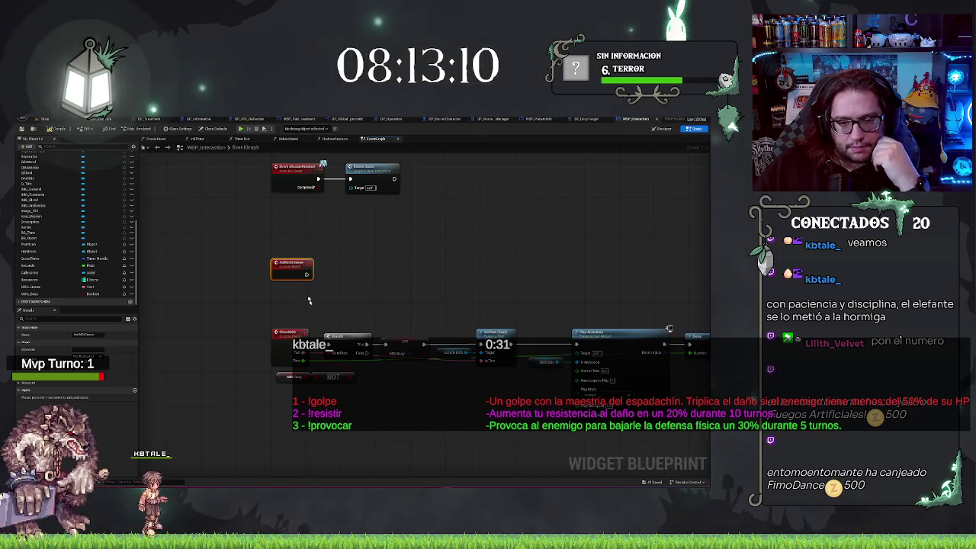
pyautogui.press('F2')
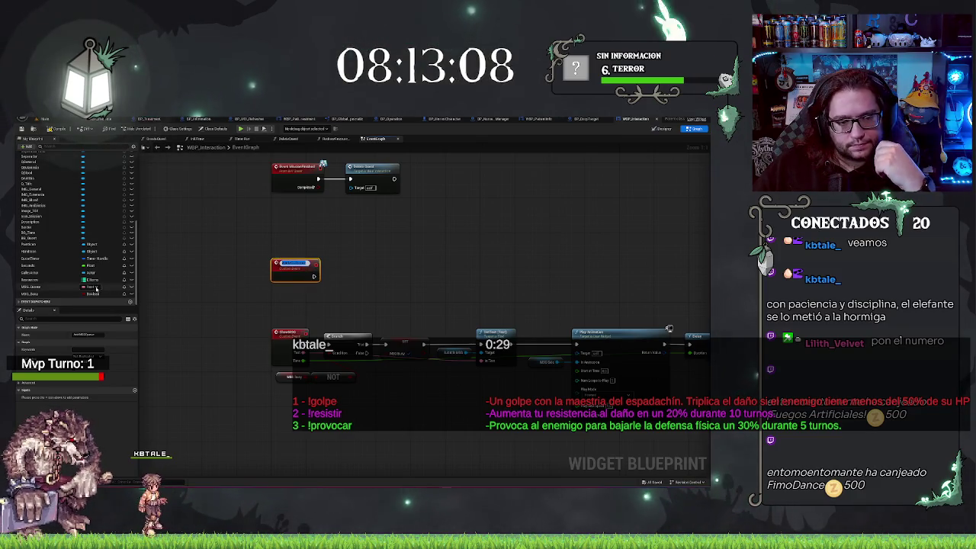
# Confirm the event's new name and select MSG_Queue, leaving its name unchanged
pyautogui.click(68, 289)
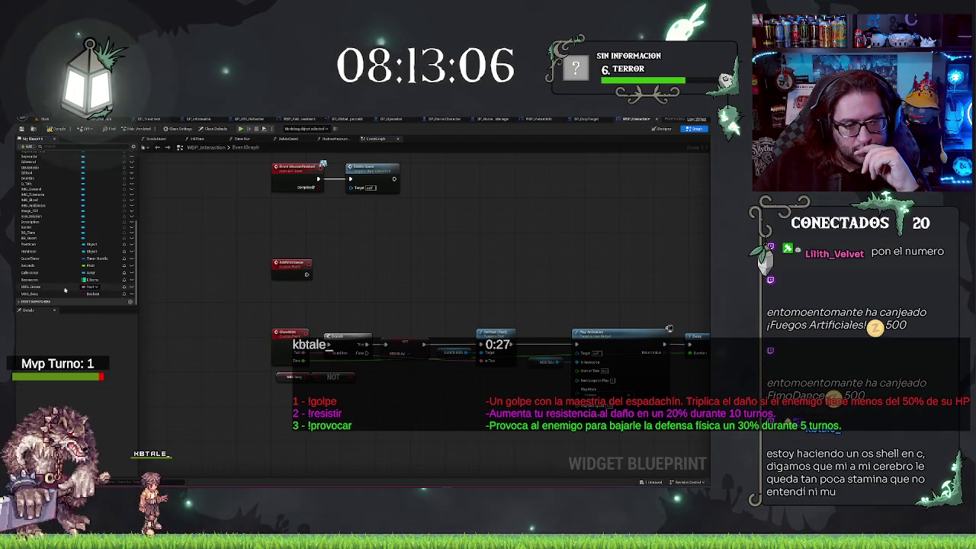
pyautogui.click(68, 289)
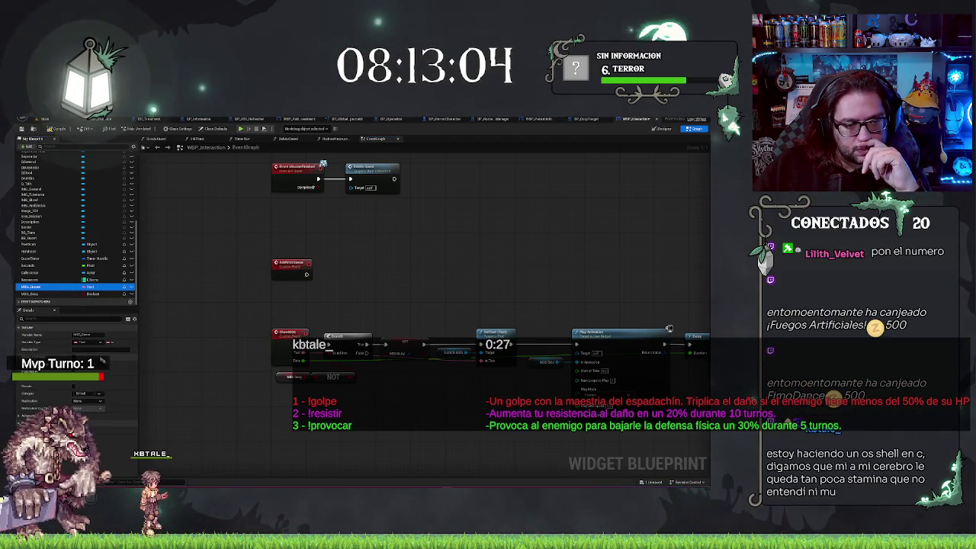
pyautogui.press('F2')
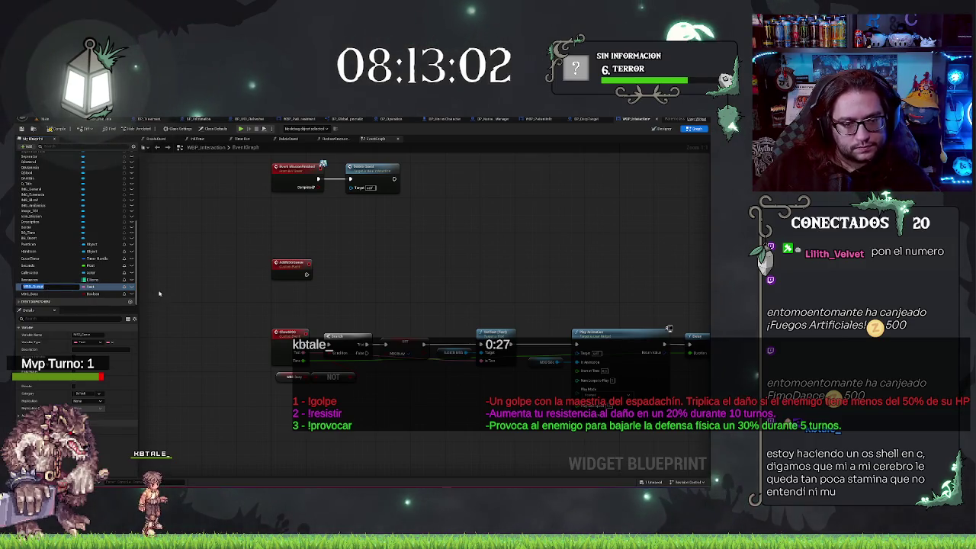
pyautogui.press('Return')
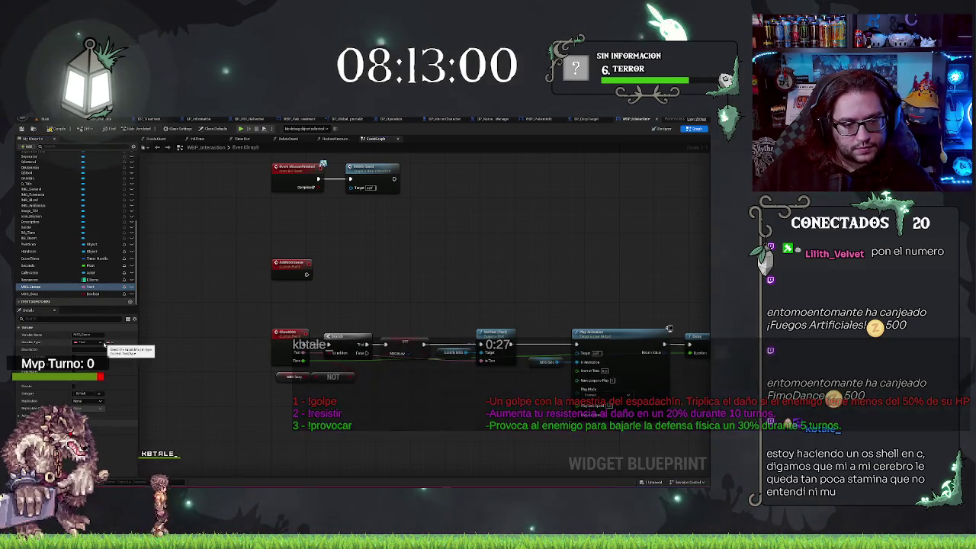
# Duplicate MSG_Queue, make the copy a Float, and rename it MSG_Queue_T
pyautogui.hotkey('ctrl', 'w')
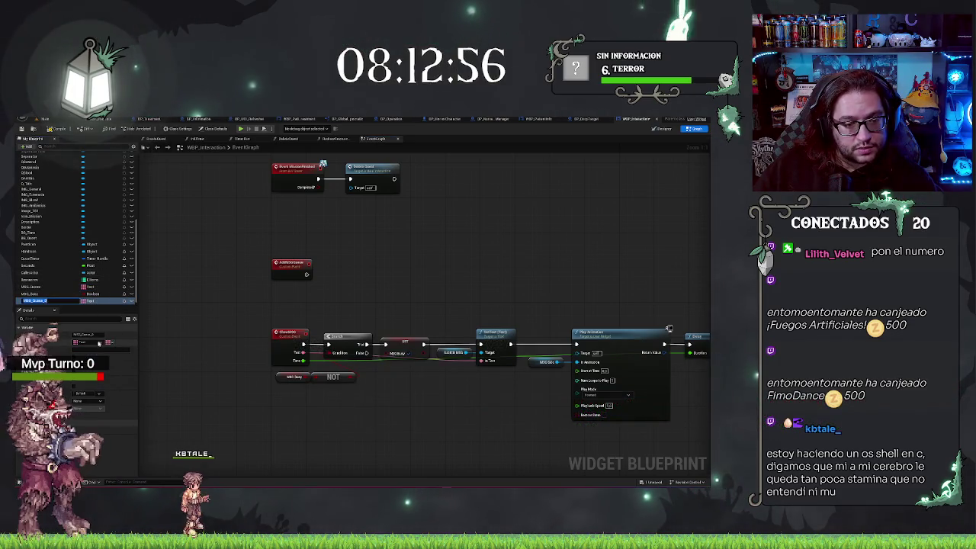
pyautogui.click(90, 342)
pyautogui.click(86, 379)
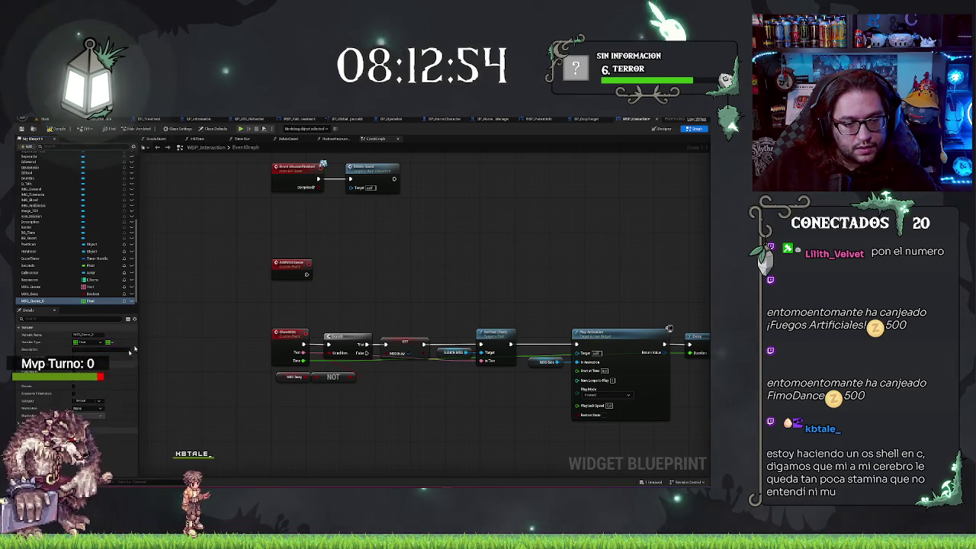
pyautogui.doubleClick(45, 301)
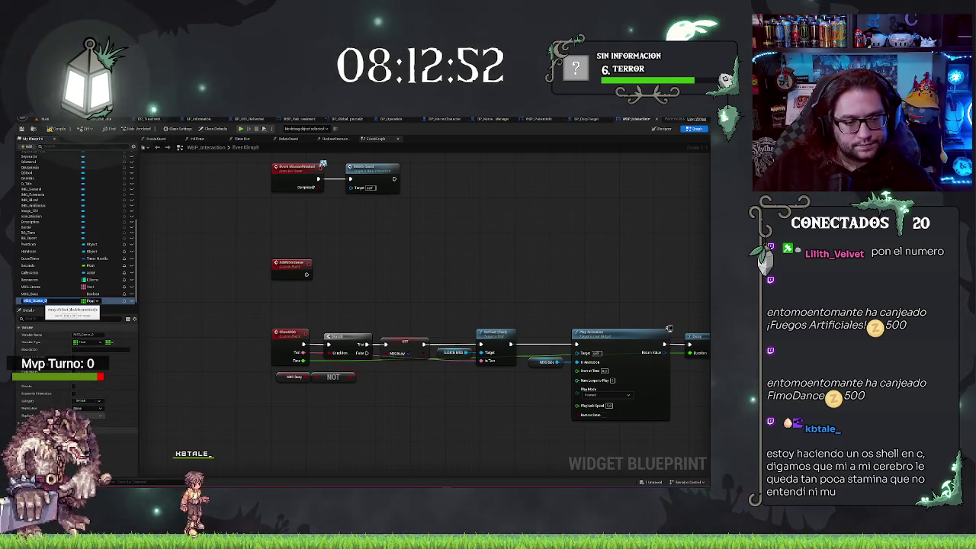
pyautogui.press('Return')
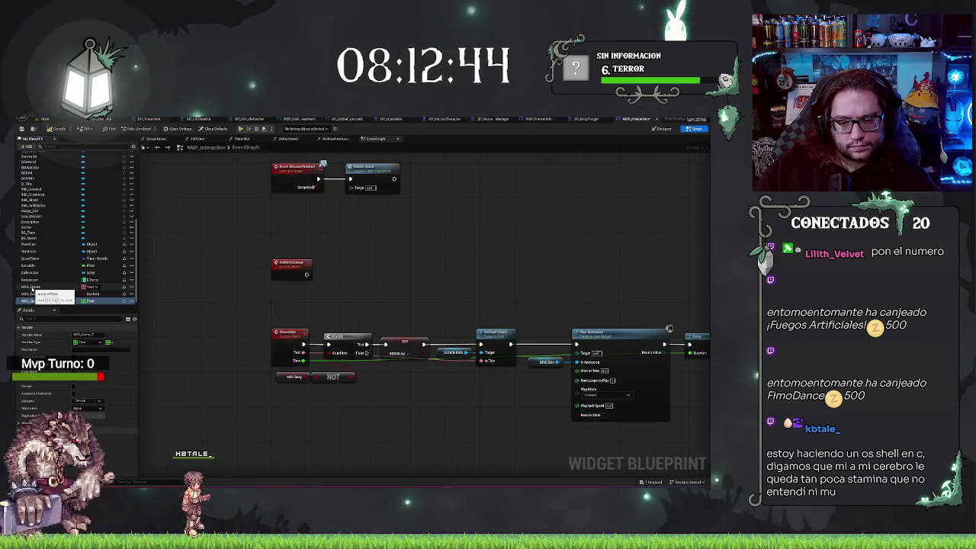
# Place a MSG_Queue getter below the NOT node and add an ADD array node from it
pyautogui.click(31, 287)
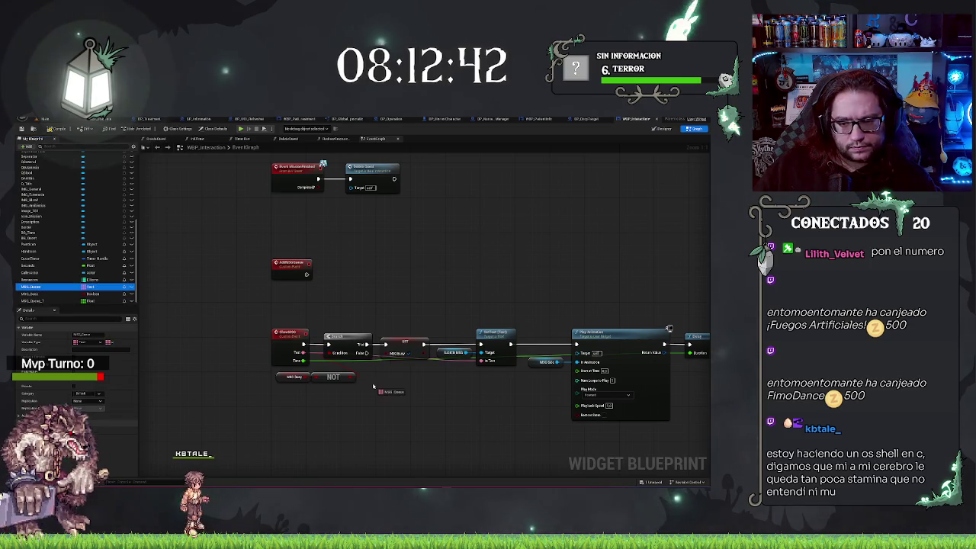
pyautogui.moveTo(373, 387); pyautogui.dragTo(375, 385)
pyautogui.moveTo(374, 399); pyautogui.dragTo(419, 389)
pyautogui.write('ad')
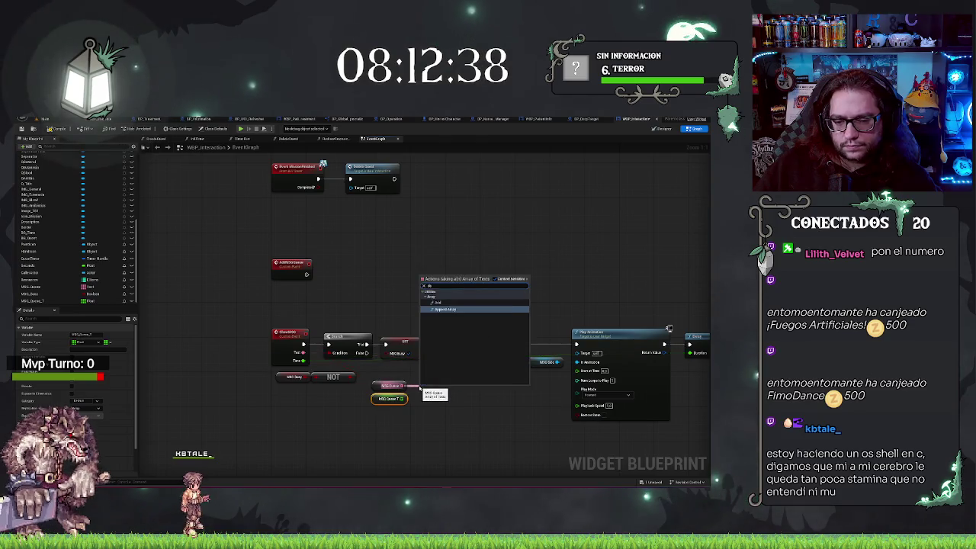
pyautogui.press('Up')
pyautogui.press('Return')
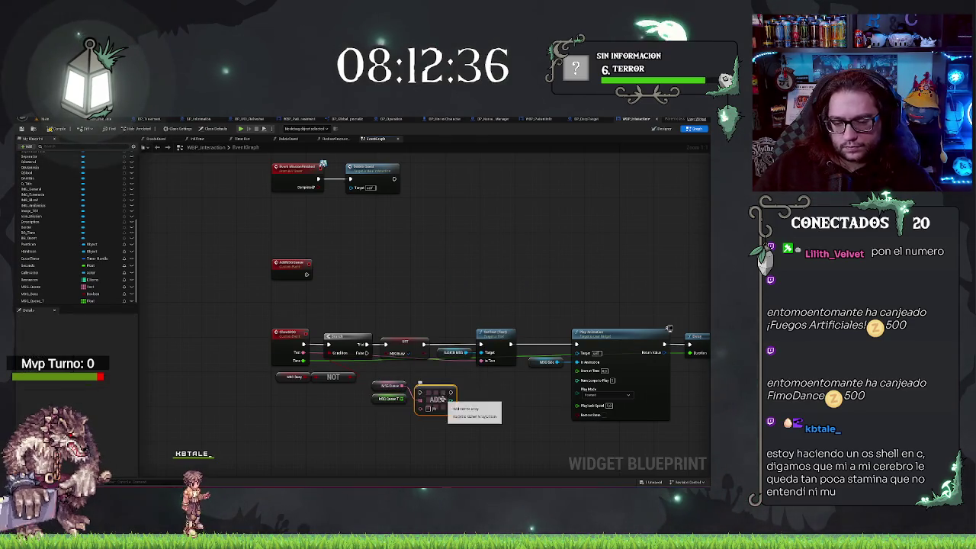
pyautogui.moveTo(436, 394); pyautogui.dragTo(436, 400)
# Duplicate the ADD node for the time queue, wire ShowMSG's Time in, and run both from Branch False
pyautogui.hotkey('ctrl', 'd')
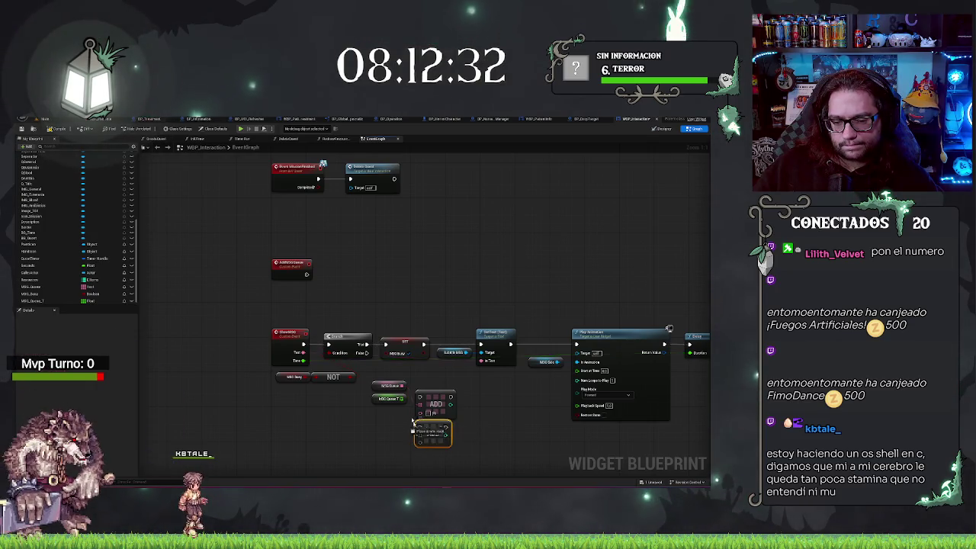
pyautogui.moveTo(328, 353); pyautogui.dragTo(349, 371)
pyautogui.moveTo(429, 413); pyautogui.dragTo(279, 361)
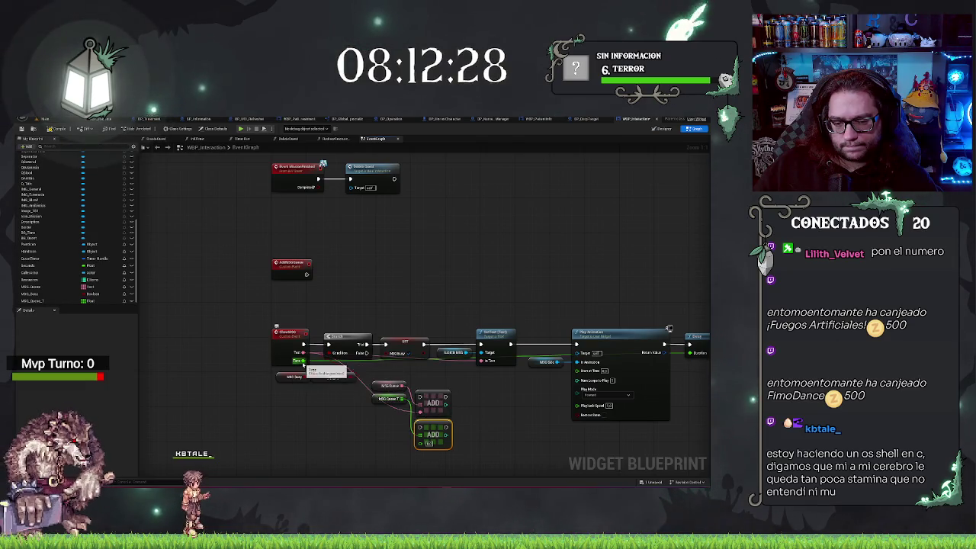
pyautogui.moveTo(430, 426); pyautogui.dragTo(469, 394)
pyautogui.moveTo(365, 353)
pyautogui.mouseDown()
pyautogui.moveTo(379, 377)
pyautogui.moveTo(493, 426)
pyautogui.moveTo(463, 390)
pyautogui.mouseUp()
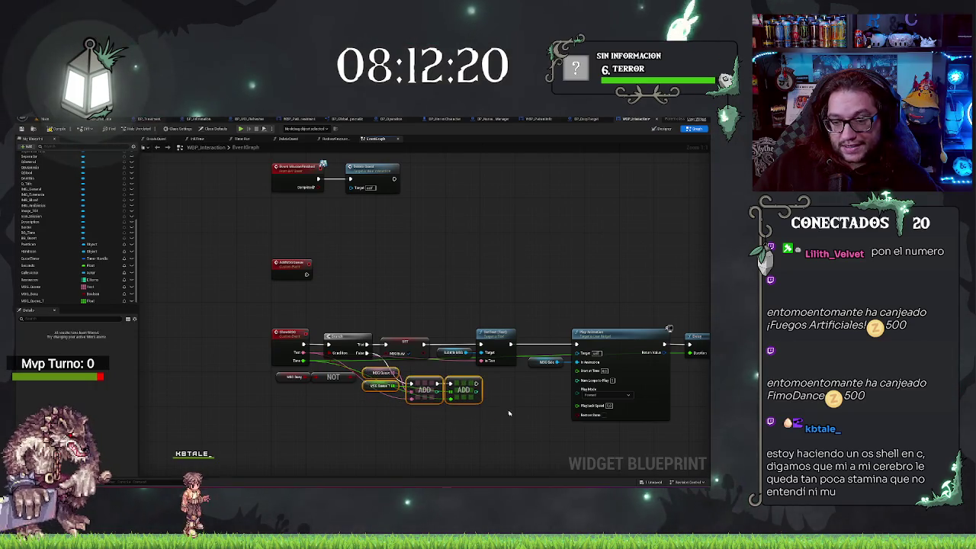
pyautogui.click(508, 413)
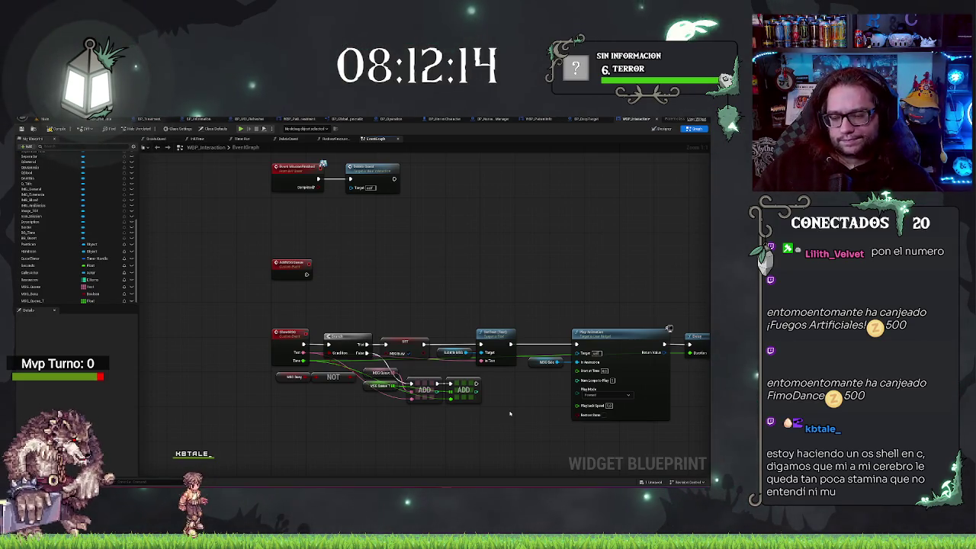
pyautogui.moveTo(554, 255)
pyautogui.mouseDown()
pyautogui.moveTo(424, 255)
pyautogui.moveTo(462, 292)
pyautogui.moveTo(327, 284)
pyautogui.moveTo(460, 269)
pyautogui.mouseUp()
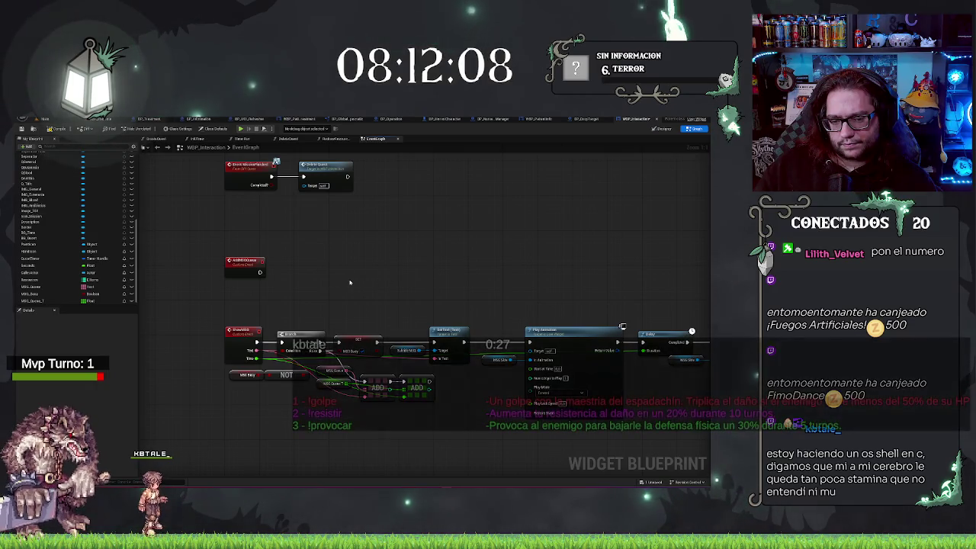
# Add a Delay node after the fade-out Play Animation's exec output
pyautogui.click(244, 263)
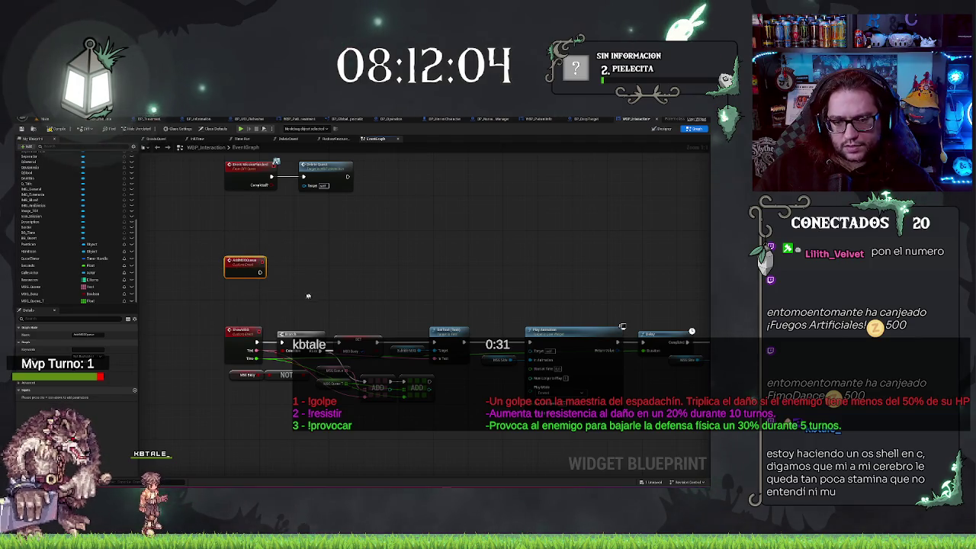
pyautogui.click(249, 301)
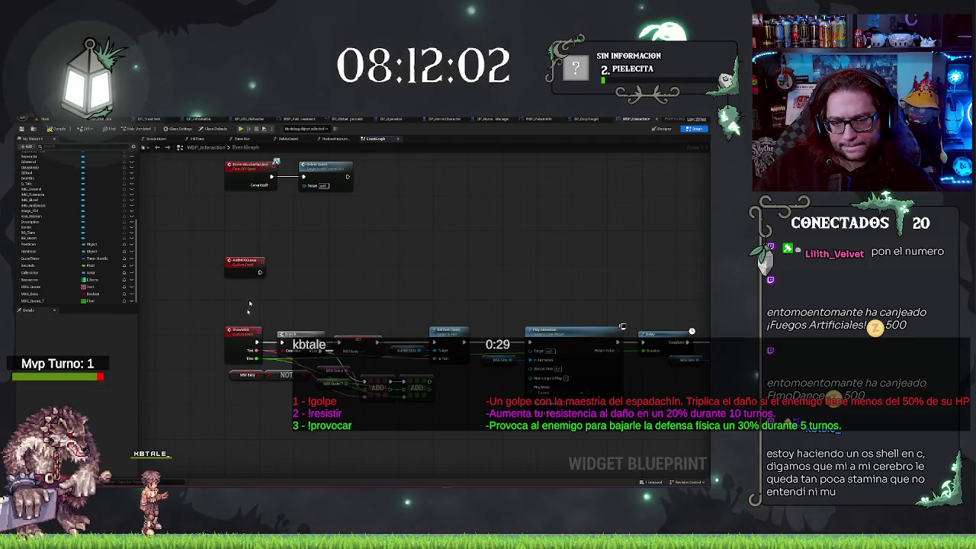
pyautogui.moveTo(673, 311); pyautogui.dragTo(446, 308)
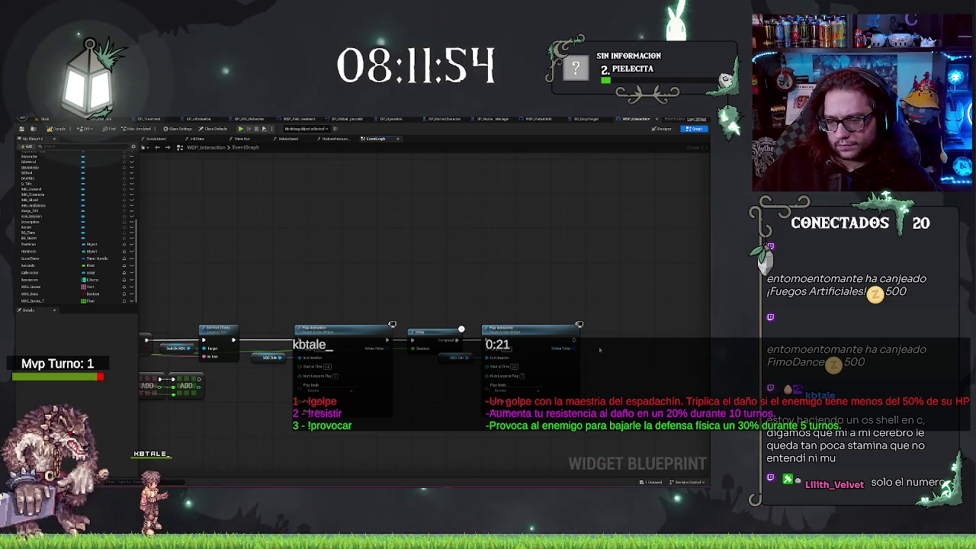
pyautogui.moveTo(585, 349); pyautogui.dragTo(588, 345)
pyautogui.write('delay')
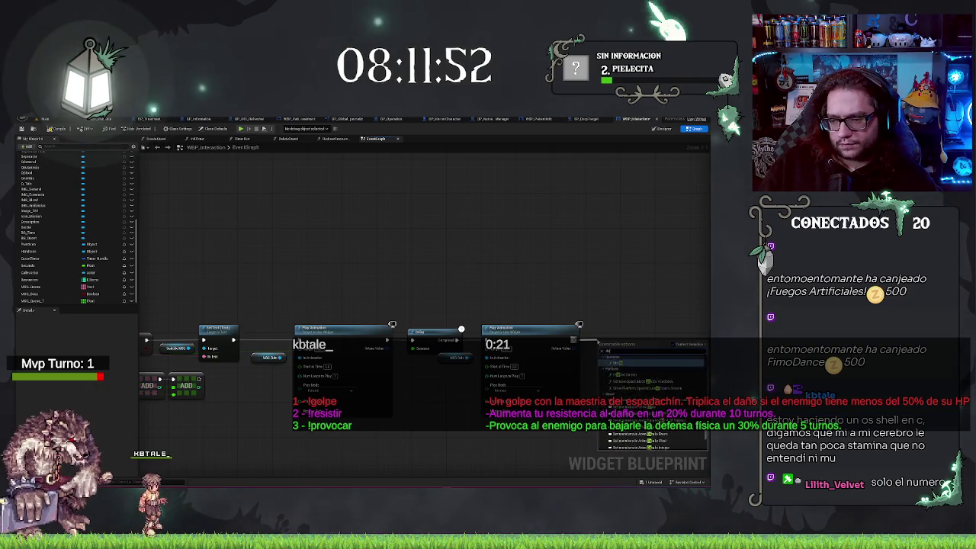
pyautogui.press('Return')
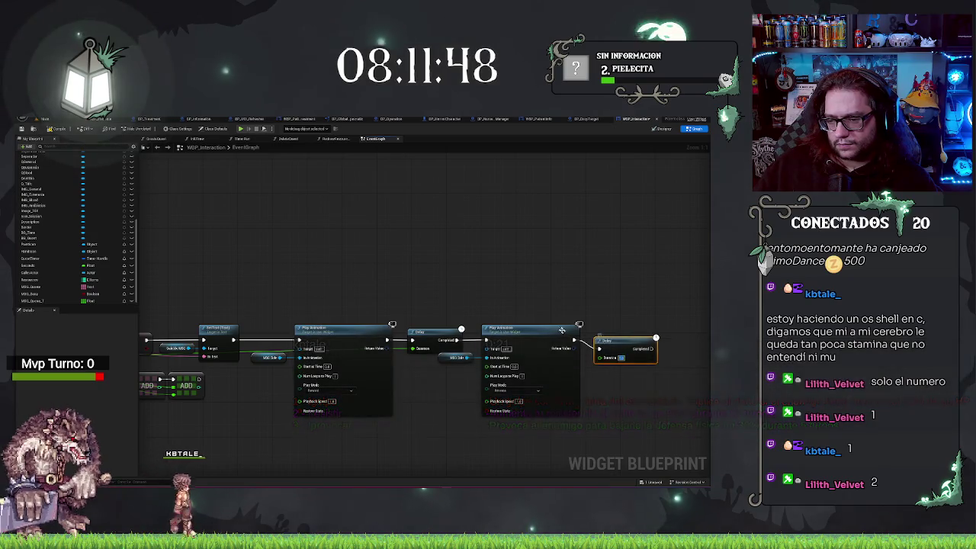
pyautogui.moveTo(528, 263)
pyautogui.mouseDown()
pyautogui.moveTo(561, 281)
pyautogui.moveTo(408, 282)
pyautogui.moveTo(649, 293)
pyautogui.mouseUp()
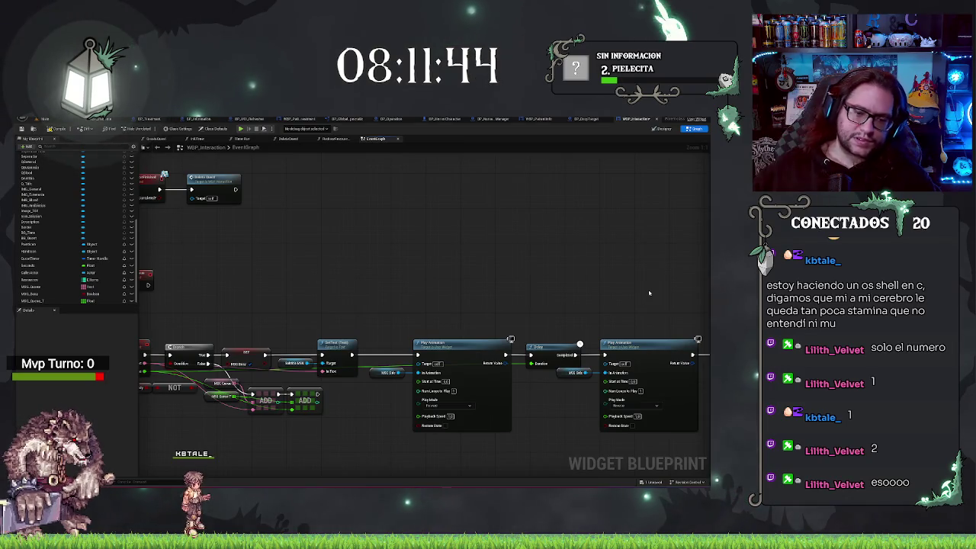
# Add a Length node on a MSG_Queue getter, followed by a comparison node
pyautogui.moveTo(570, 306)
pyautogui.mouseDown()
pyautogui.moveTo(405, 283)
pyautogui.moveTo(186, 274)
pyautogui.mouseUp()
pyautogui.click(352, 357)
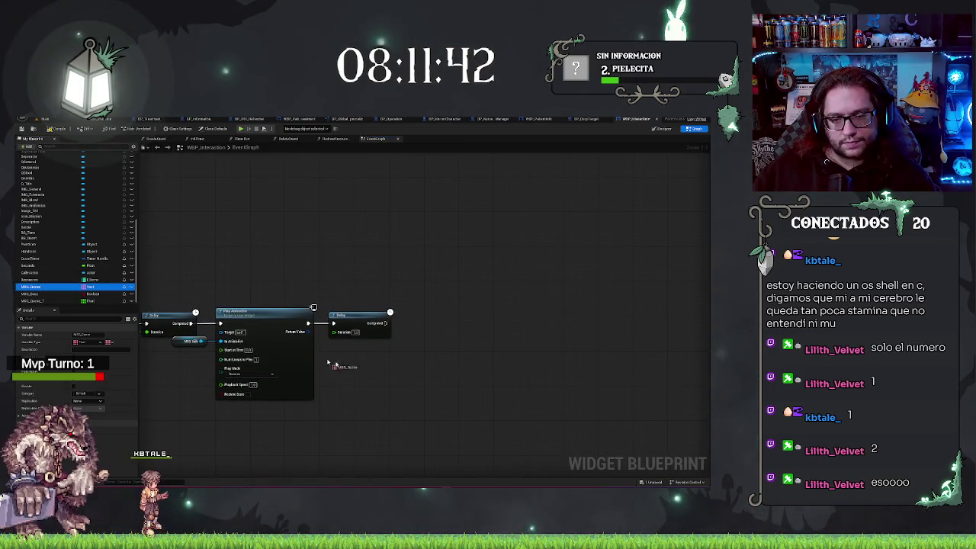
pyautogui.moveTo(364, 356); pyautogui.dragTo(374, 363)
pyautogui.write('length')
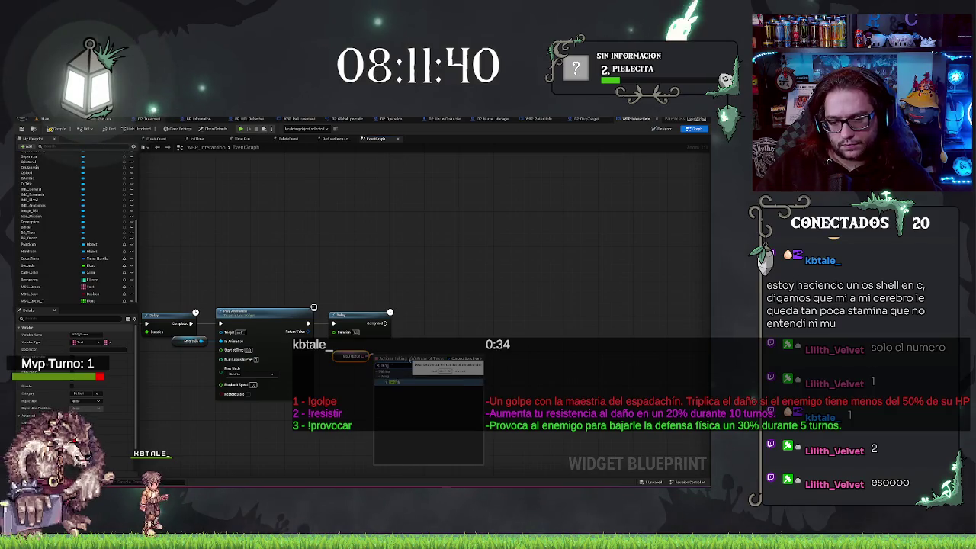
pyautogui.press('Return')
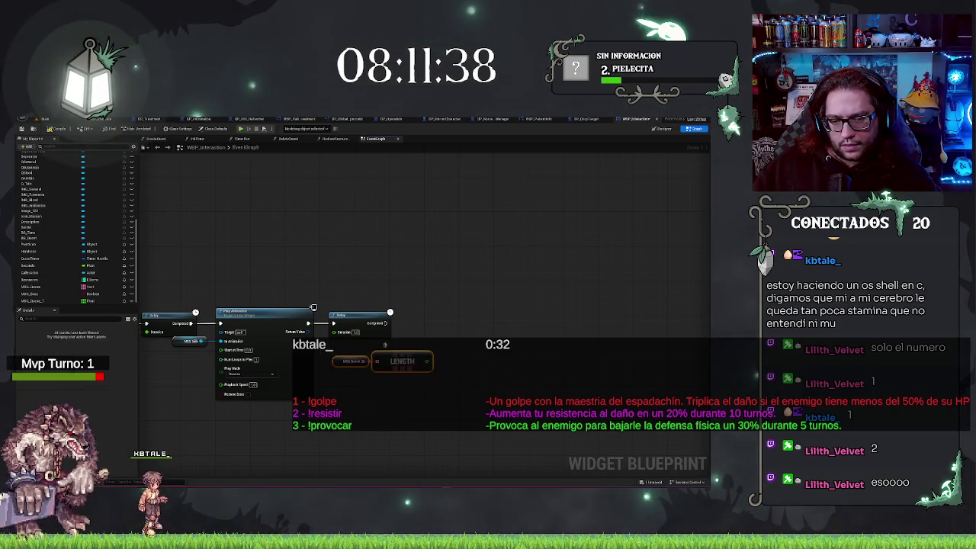
pyautogui.moveTo(422, 358); pyautogui.dragTo(443, 355)
pyautogui.write('=')
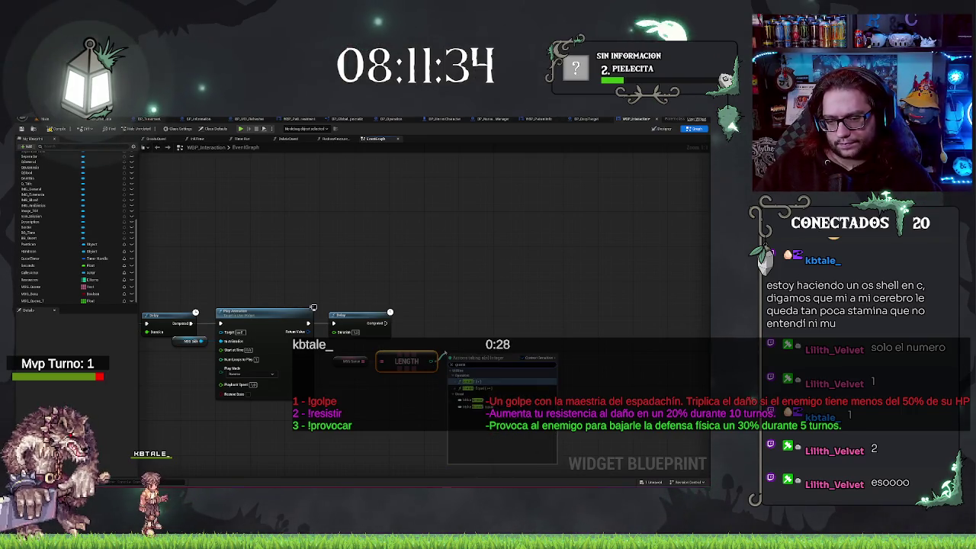
pyautogui.press('Return')
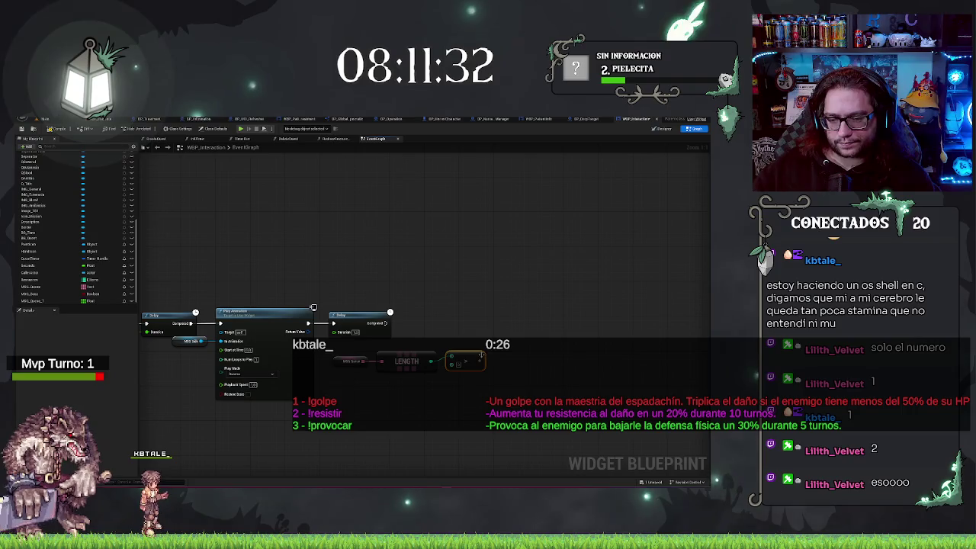
# Add a Branch after the final Delay, wired from its Completed pin
pyautogui.click(404, 316)
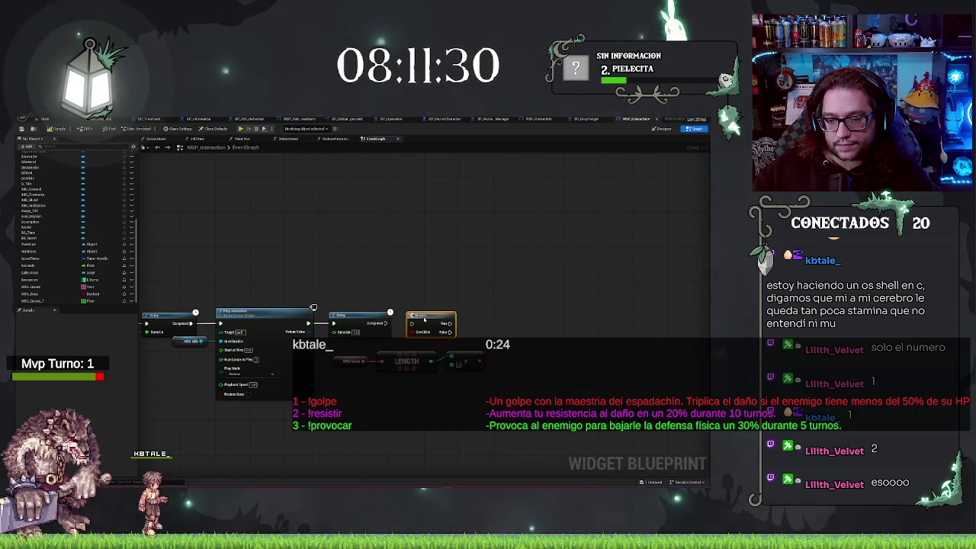
pyautogui.moveTo(407, 323); pyautogui.dragTo(386, 324)
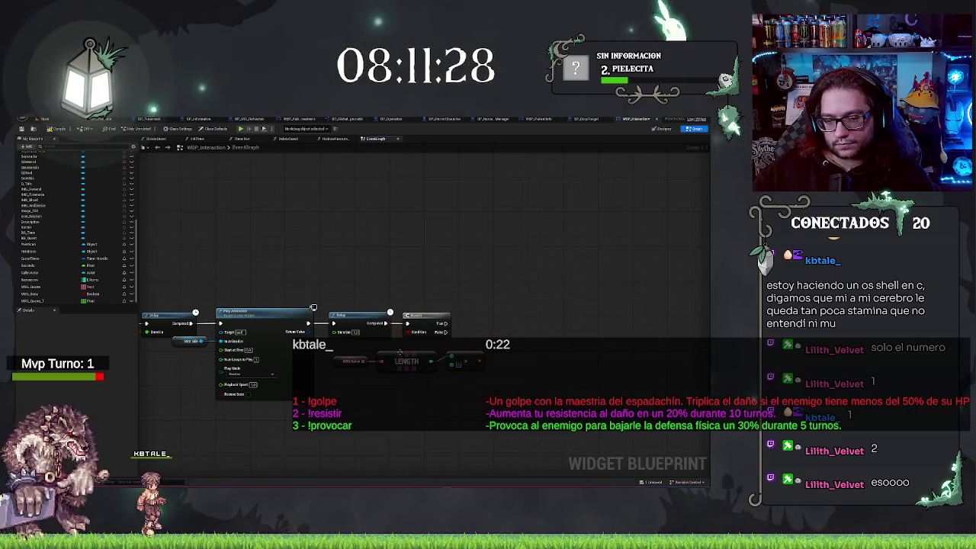
pyautogui.moveTo(455, 329); pyautogui.dragTo(526, 338)
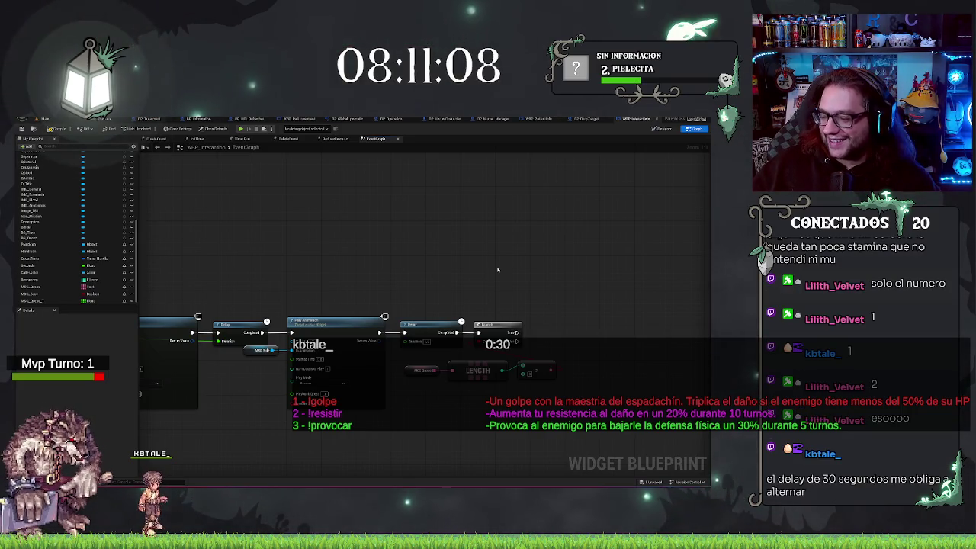
# Survey the whole ShowMSG chain, selecting the Length, getter and comparison nodes, then Set Text
pyautogui.moveTo(448, 257); pyautogui.dragTo(469, 244)
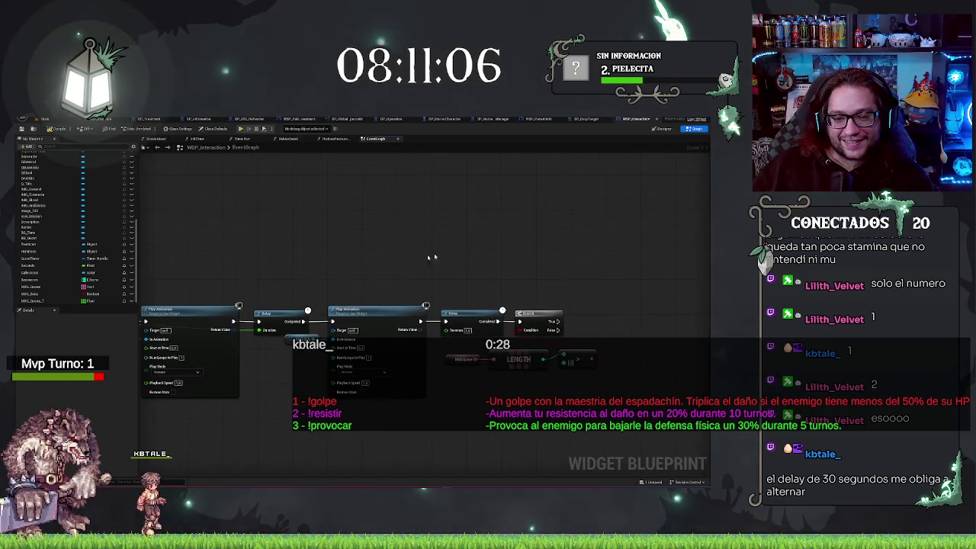
pyautogui.scroll(-2, 442, 254)
pyautogui.moveTo(376, 223)
pyautogui.mouseDown()
pyautogui.moveTo(383, 218)
pyautogui.moveTo(433, 257)
pyautogui.moveTo(481, 255)
pyautogui.moveTo(519, 236)
pyautogui.mouseUp()
pyautogui.scroll(1, 503, 238)
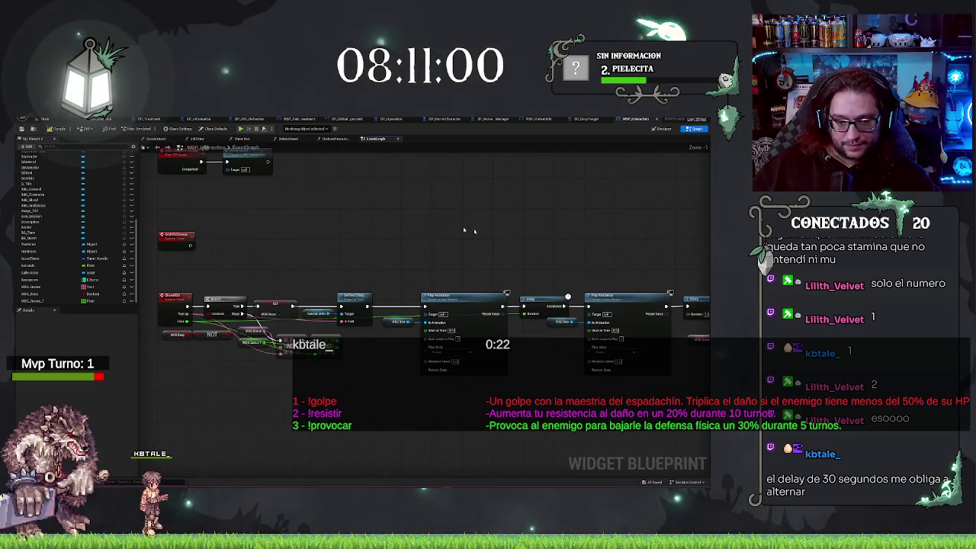
pyautogui.scroll(1, 485, 234)
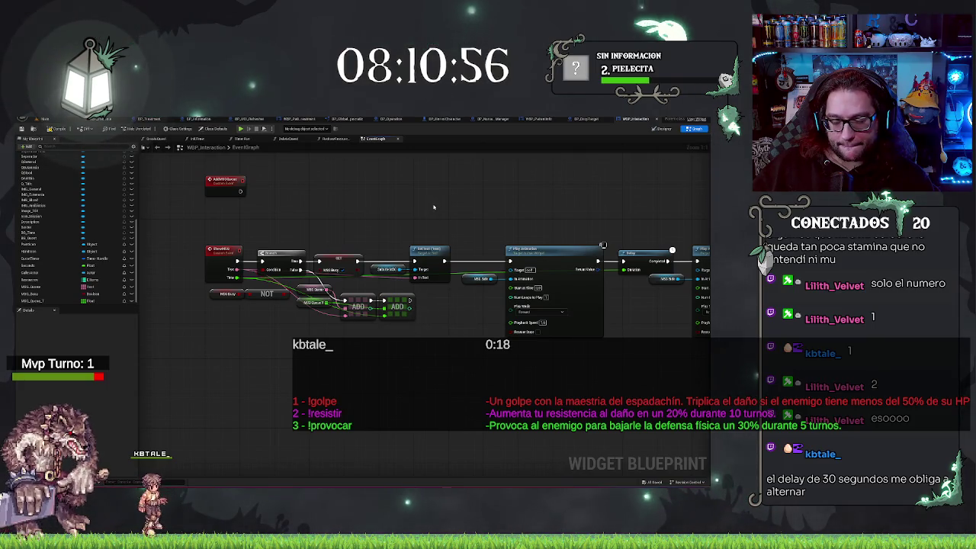
pyautogui.moveTo(614, 187)
pyautogui.mouseDown()
pyautogui.moveTo(353, 202)
pyautogui.moveTo(561, 197)
pyautogui.mouseUp()
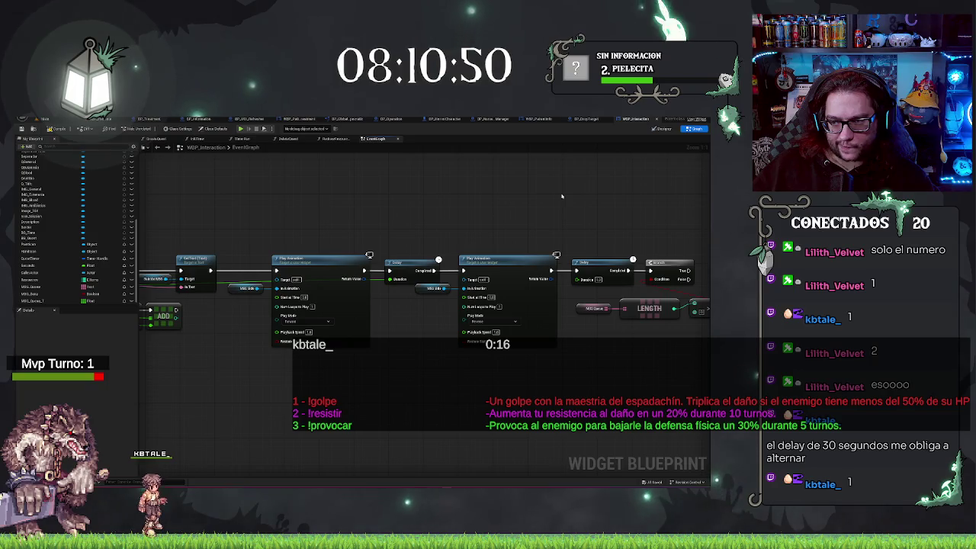
pyautogui.moveTo(561, 196); pyautogui.dragTo(436, 188)
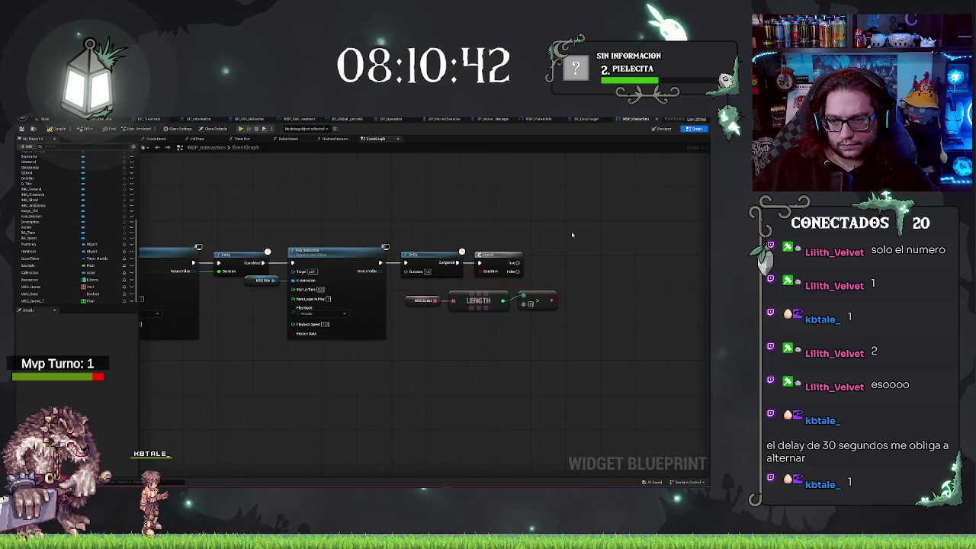
pyautogui.moveTo(456, 299); pyautogui.dragTo(427, 295)
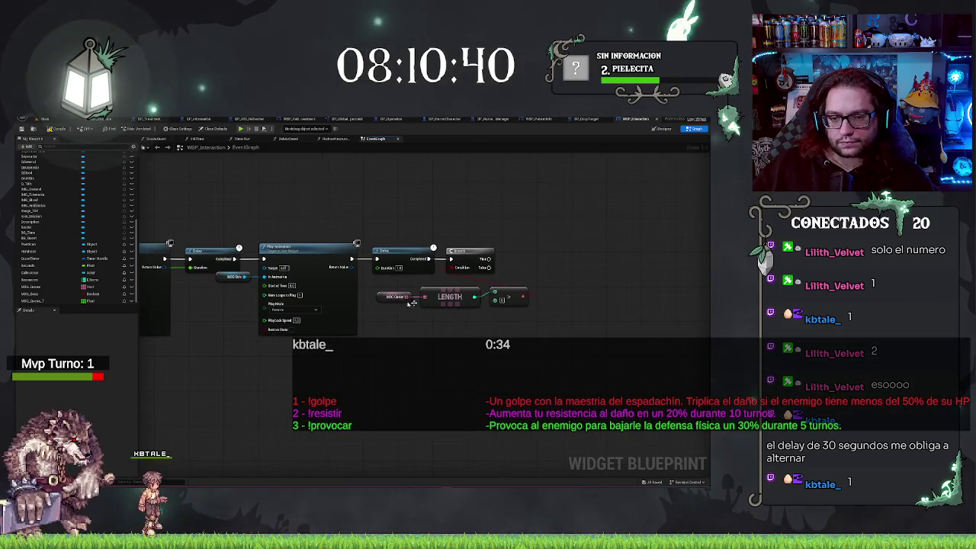
pyautogui.moveTo(543, 264)
pyautogui.mouseDown()
pyautogui.moveTo(425, 258)
pyautogui.moveTo(446, 283)
pyautogui.mouseUp()
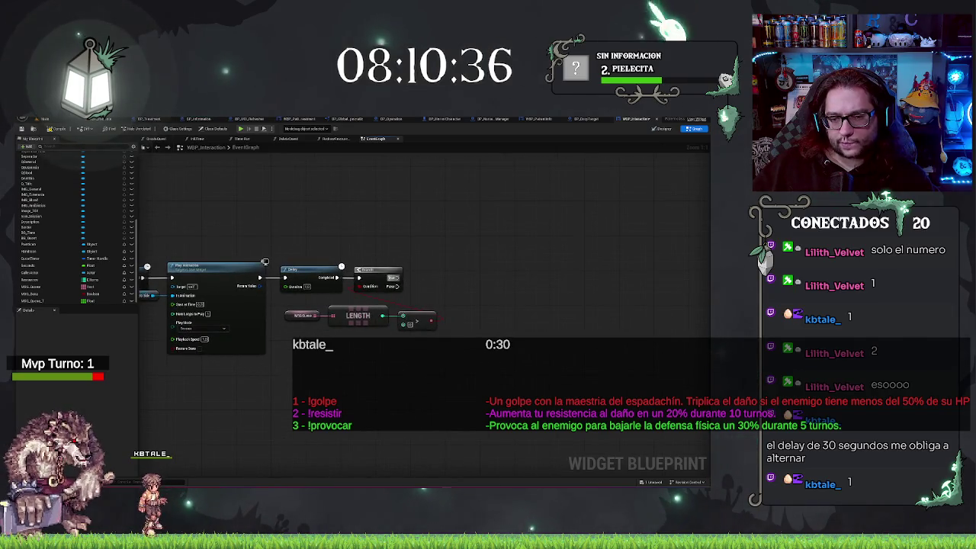
pyautogui.moveTo(387, 231)
pyautogui.mouseDown()
pyautogui.moveTo(642, 226)
pyautogui.moveTo(287, 234)
pyautogui.mouseUp()
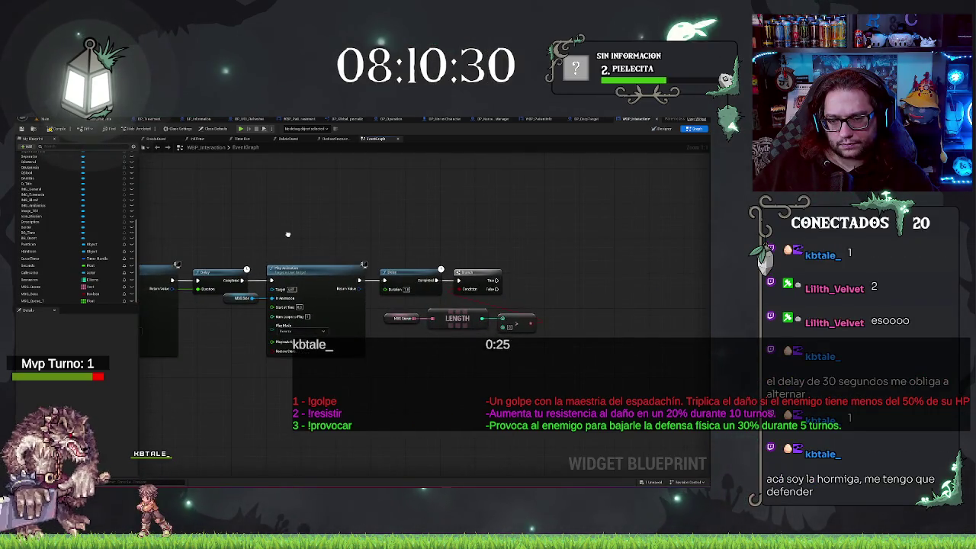
pyautogui.moveTo(288, 234)
pyautogui.mouseDown()
pyautogui.moveTo(459, 228)
pyautogui.moveTo(140, 230)
pyautogui.mouseUp()
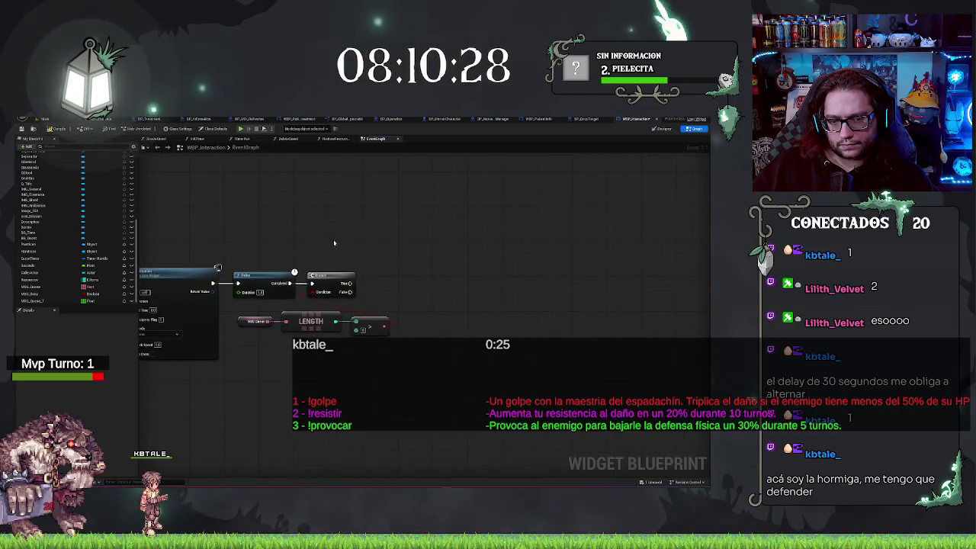
pyautogui.moveTo(232, 303); pyautogui.dragTo(393, 356)
pyautogui.moveTo(464, 383); pyautogui.dragTo(630, 346)
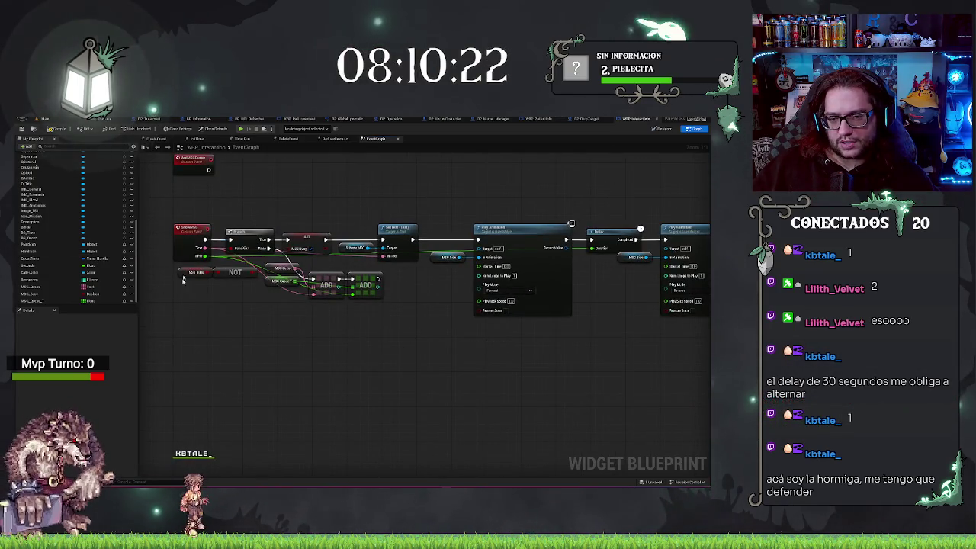
pyautogui.moveTo(514, 366); pyautogui.dragTo(257, 385)
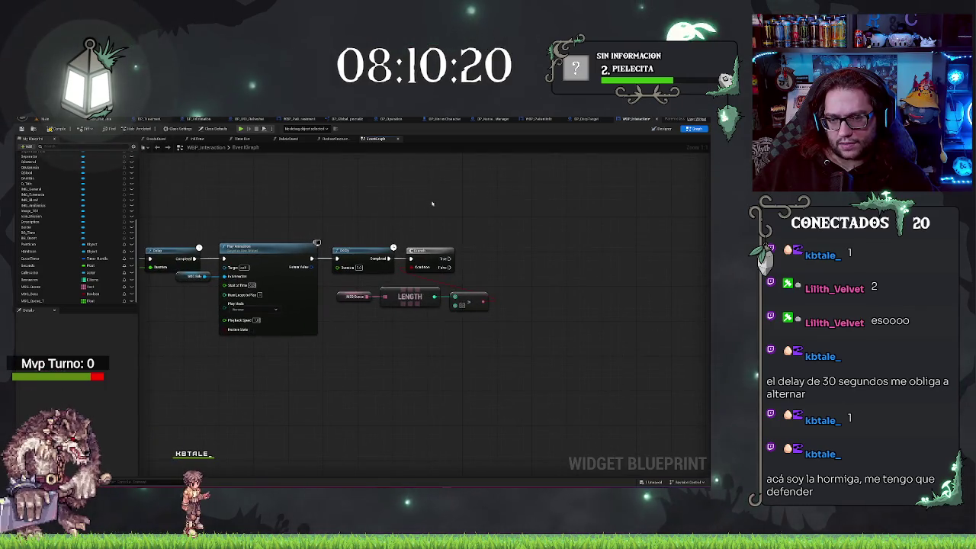
pyautogui.moveTo(478, 244)
pyautogui.mouseDown()
pyautogui.moveTo(404, 266)
pyautogui.moveTo(465, 294)
pyautogui.mouseUp()
pyautogui.scroll(-1, 364, 245)
pyautogui.moveTo(325, 223); pyautogui.dragTo(488, 243)
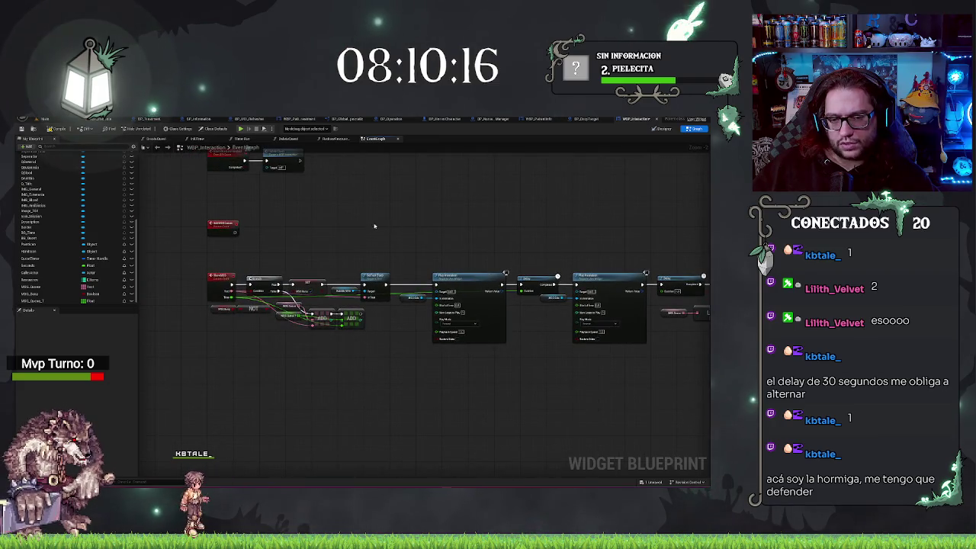
pyautogui.click(379, 296)
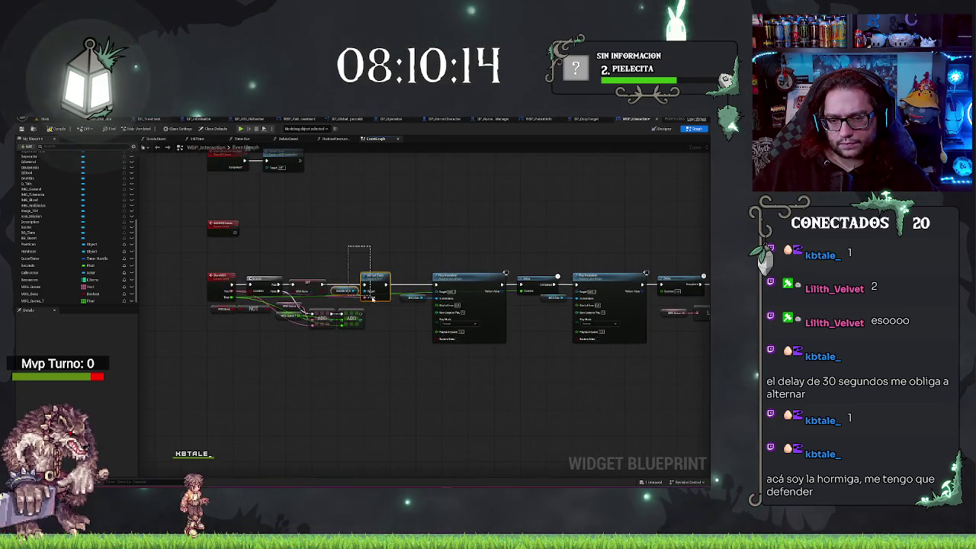
# Copy the Set Text, Play Animation and Delay nodes and place them after the Branch
pyautogui.moveTo(566, 391); pyautogui.dragTo(442, 386)
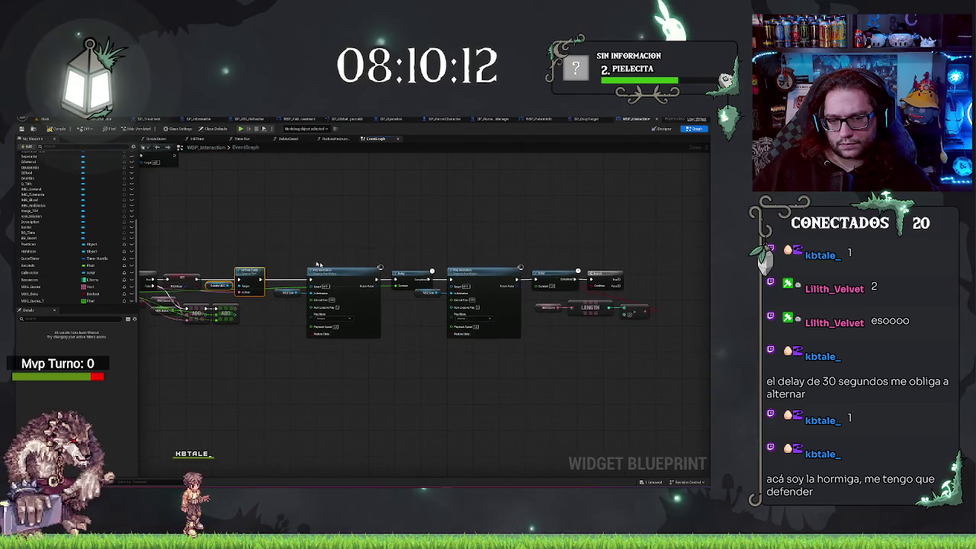
pyautogui.moveTo(282, 252)
pyautogui.mouseDown()
pyautogui.moveTo(523, 353)
pyautogui.moveTo(519, 360)
pyautogui.mouseUp()
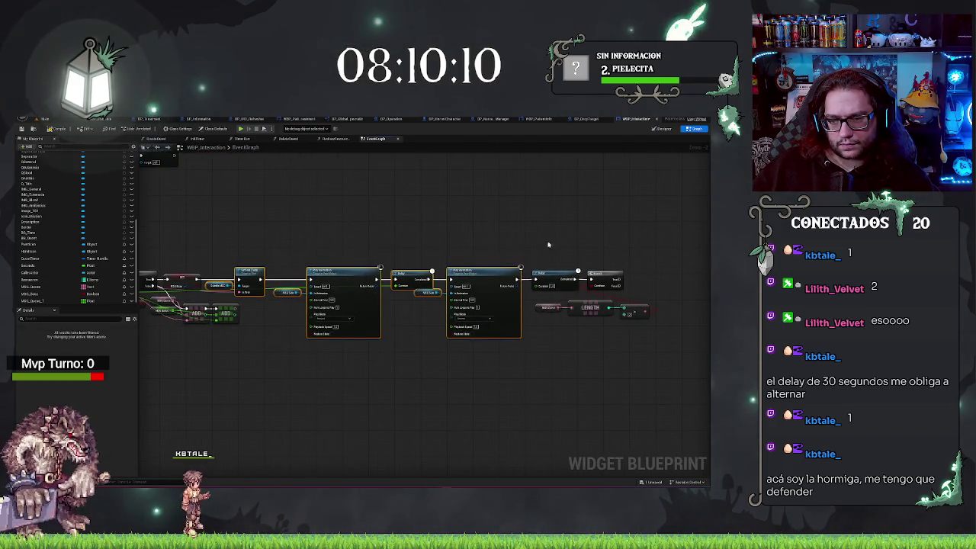
pyautogui.moveTo(632, 383); pyautogui.dragTo(292, 359)
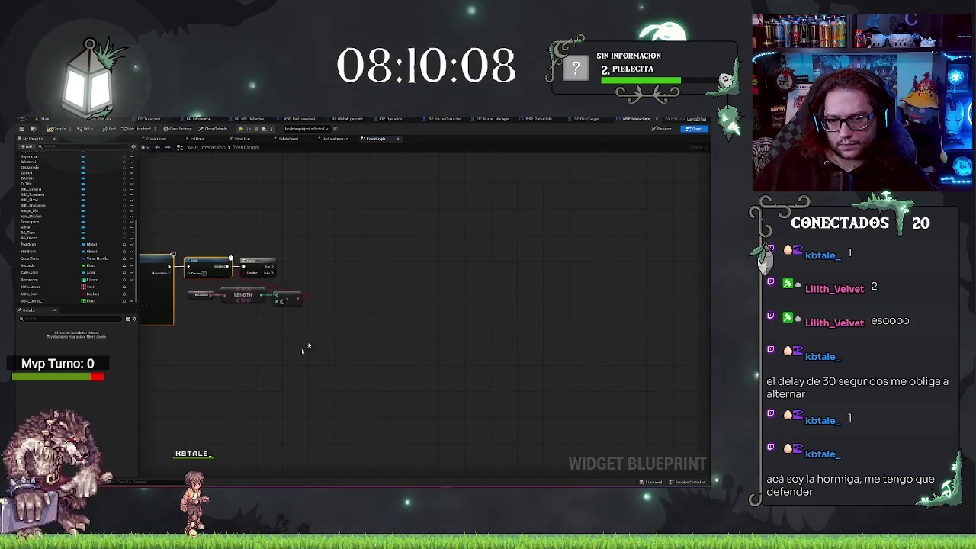
pyautogui.hotkey('ctrl', 'z')
pyautogui.moveTo(272, 275)
pyautogui.mouseDown()
pyautogui.moveTo(348, 267)
pyautogui.moveTo(273, 267)
pyautogui.mouseUp()
pyautogui.scroll(3, 403, 338)
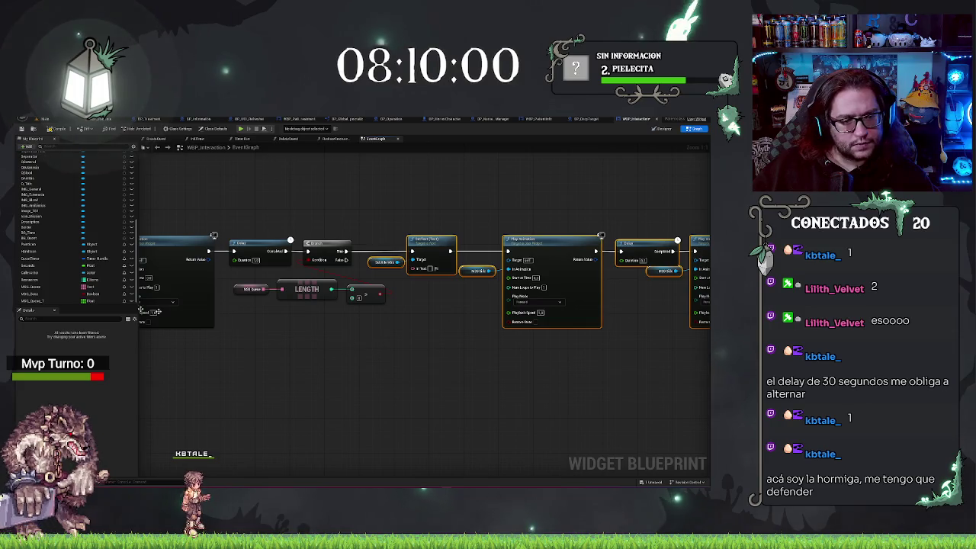
pyautogui.click(35, 286)
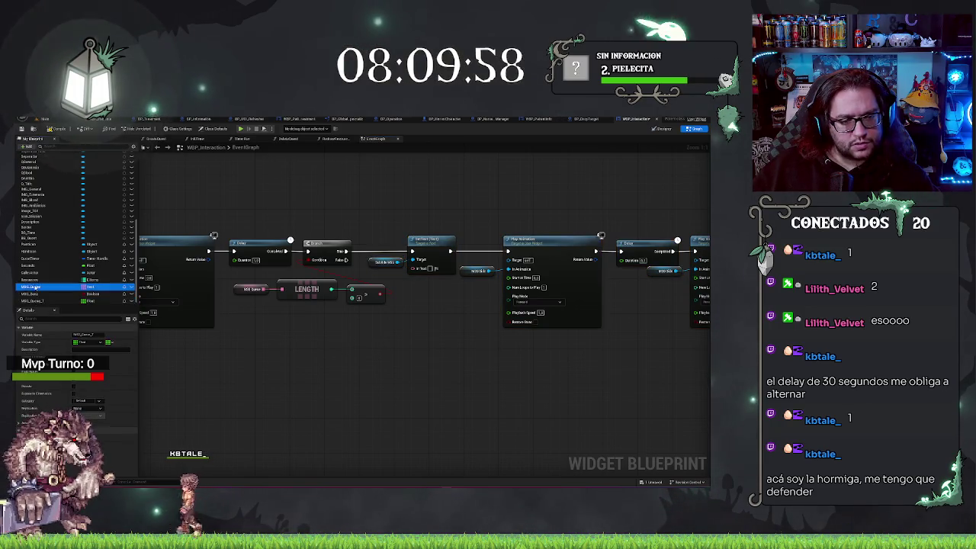
# Add a GET node from the message queue, move it lower, and wire its output to Play Animation
pyautogui.moveTo(35, 301); pyautogui.dragTo(351, 331)
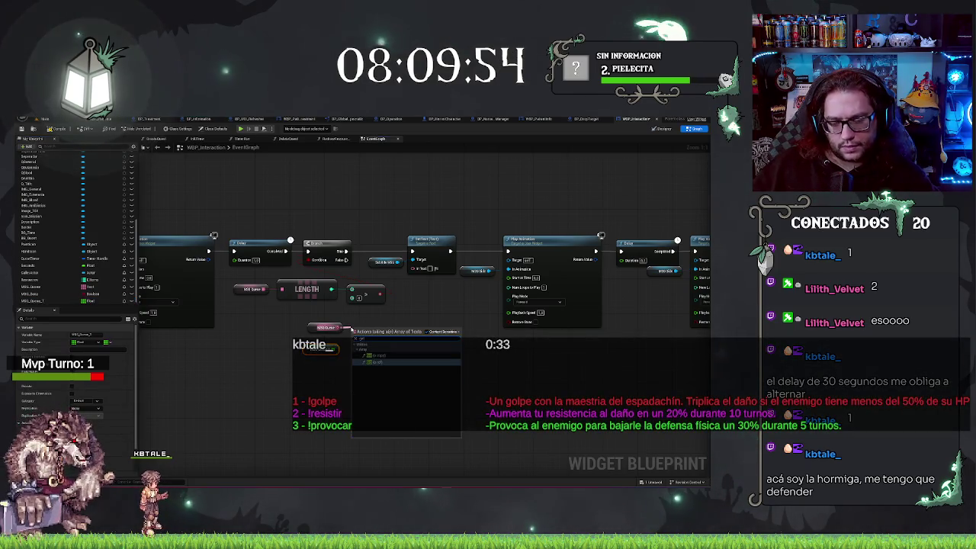
pyautogui.write('get')
pyautogui.press('Return')
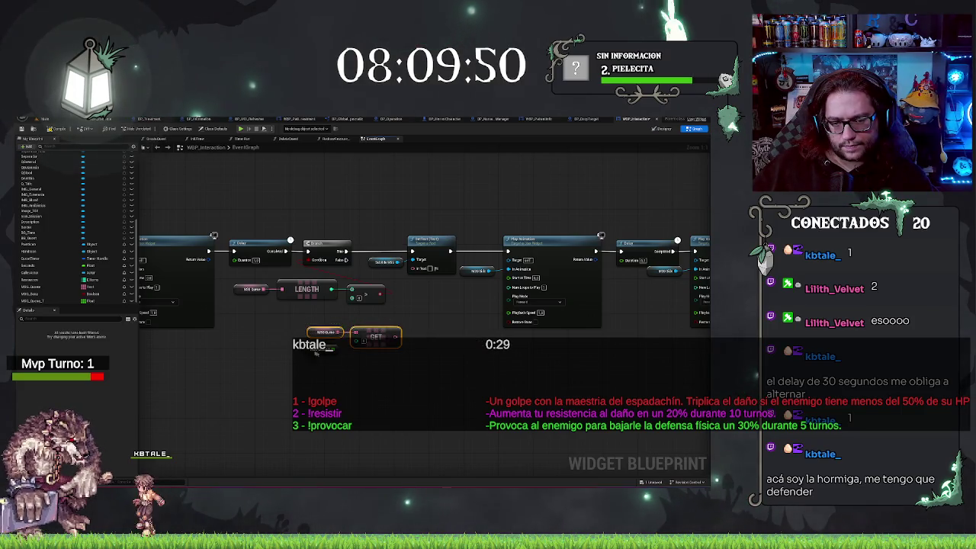
pyautogui.moveTo(364, 329)
pyautogui.mouseDown()
pyautogui.moveTo(376, 366)
pyautogui.moveTo(328, 356)
pyautogui.moveTo(382, 356)
pyautogui.moveTo(412, 267)
pyautogui.mouseUp()
pyautogui.moveTo(394, 353)
pyautogui.mouseDown()
pyautogui.moveTo(511, 335)
pyautogui.moveTo(508, 312)
pyautogui.mouseUp()
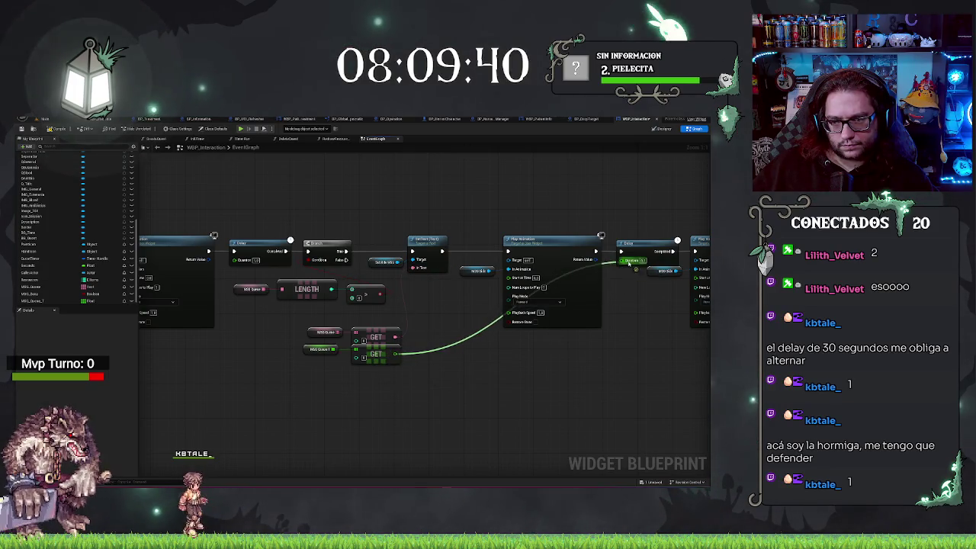
pyautogui.moveTo(414, 380); pyautogui.dragTo(362, 385)
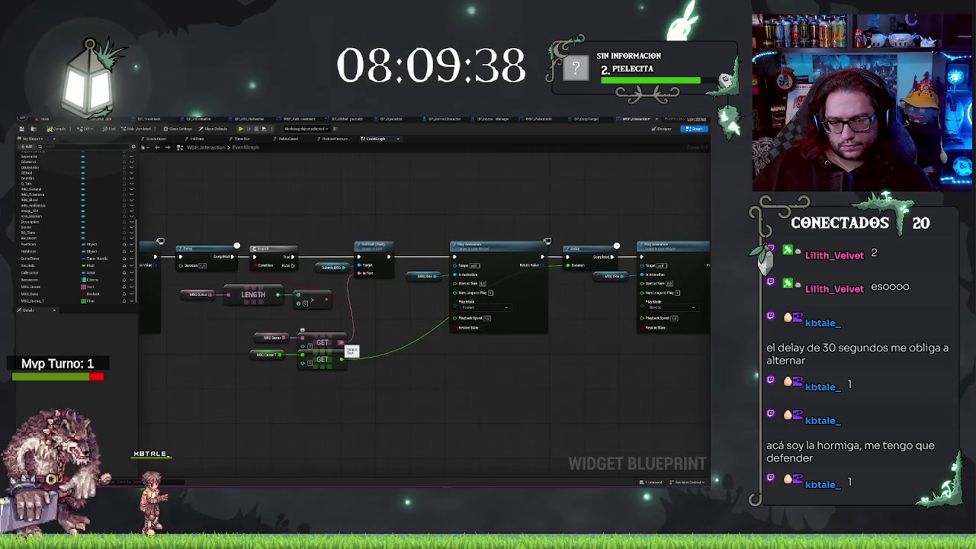
pyautogui.moveTo(341, 342); pyautogui.dragTo(391, 333)
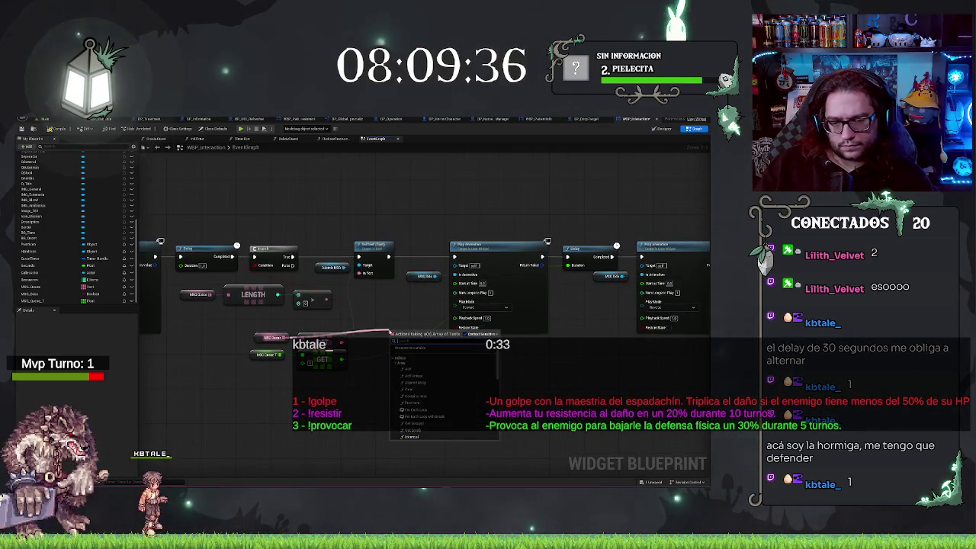
# Add Remove Index nodes off the message queue arrays and select the new one
pyautogui.write('remove')
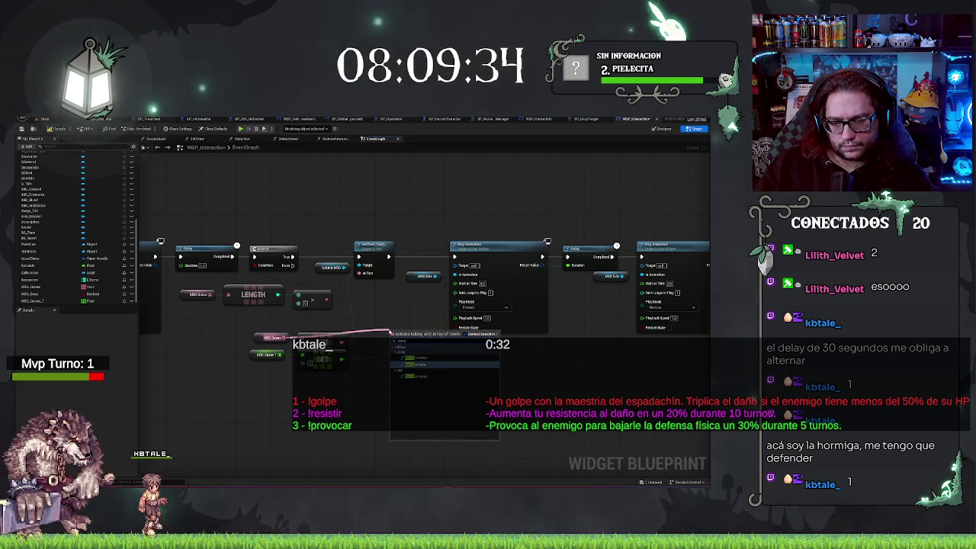
pyautogui.click(420, 359)
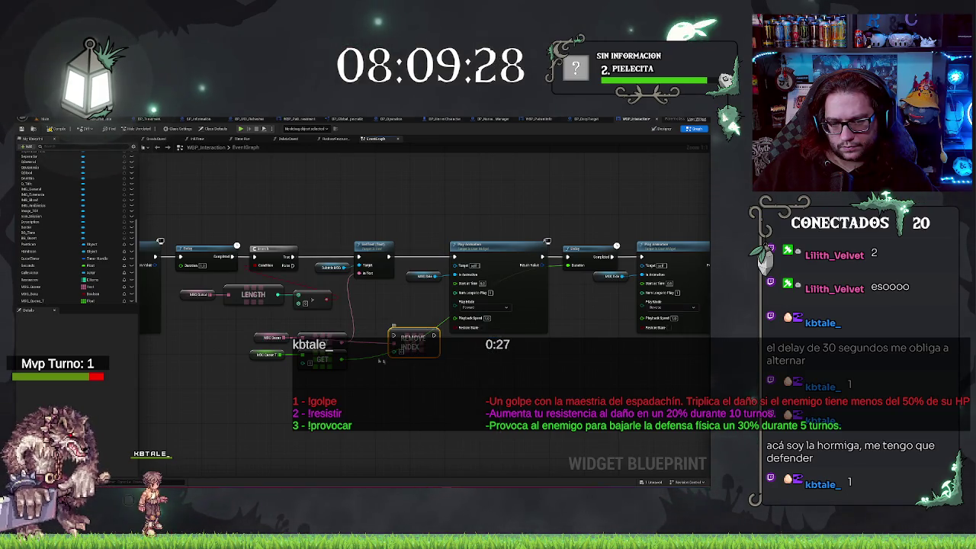
pyautogui.moveTo(393, 340); pyautogui.dragTo(395, 395)
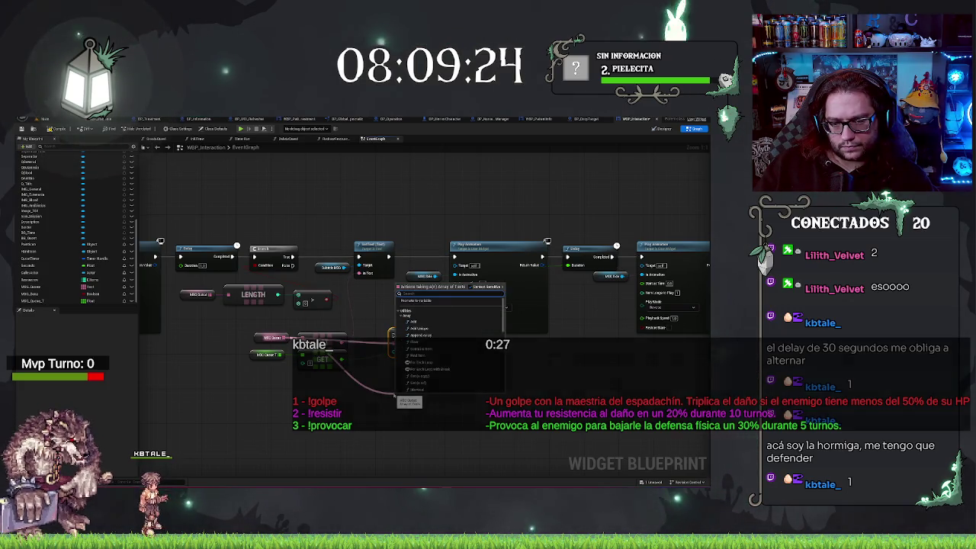
pyautogui.write('re')
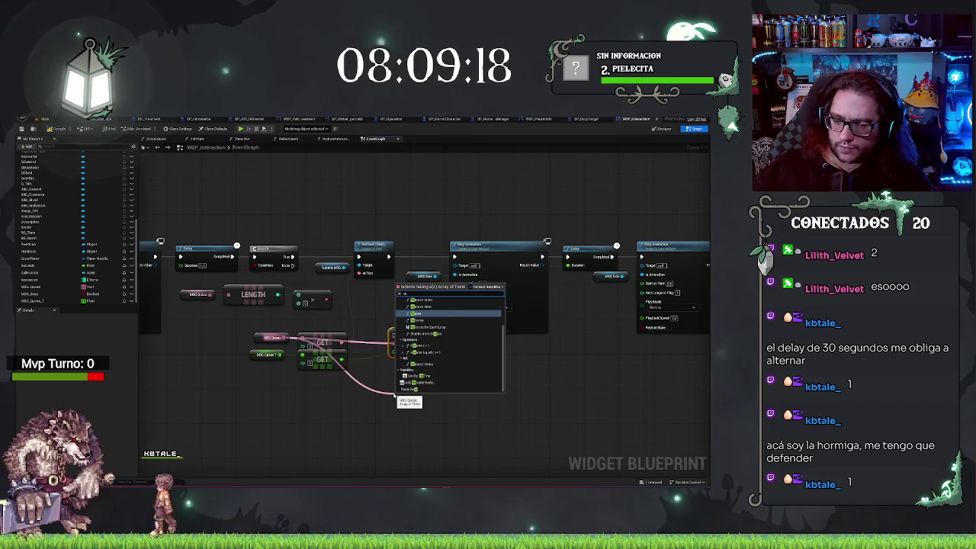
pyautogui.scroll(3, 419, 311)
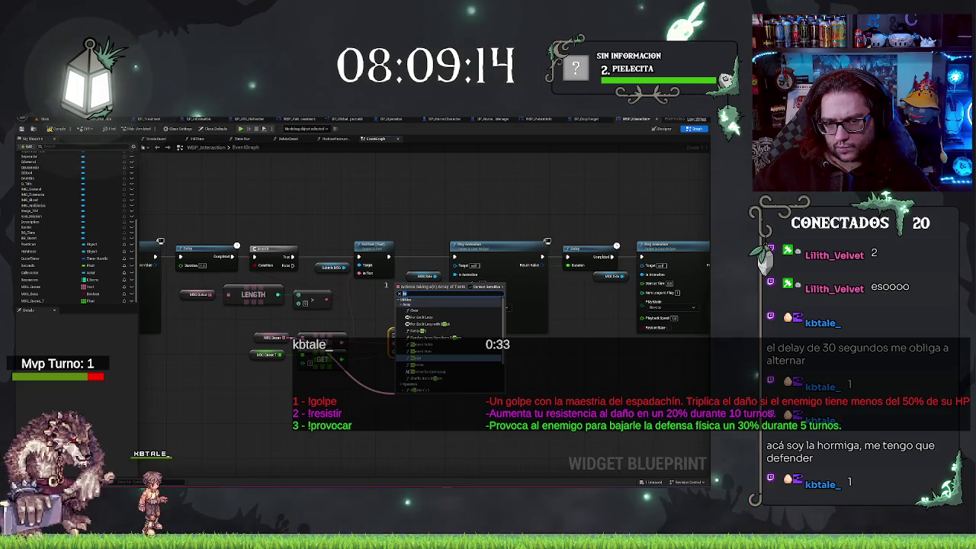
pyautogui.write('ord')
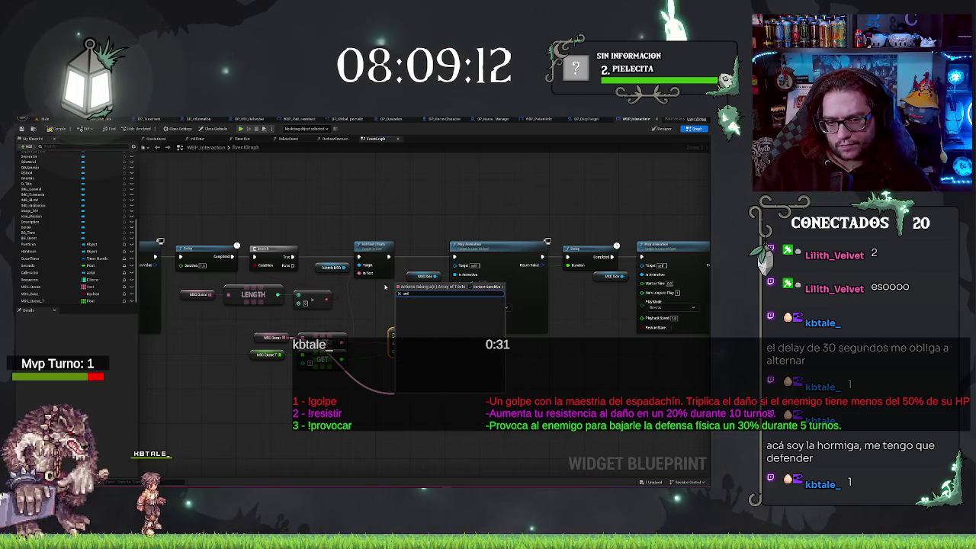
pyautogui.press('BackSpace')
pyautogui.press('BackSpace')
pyautogui.press('BackSpace')
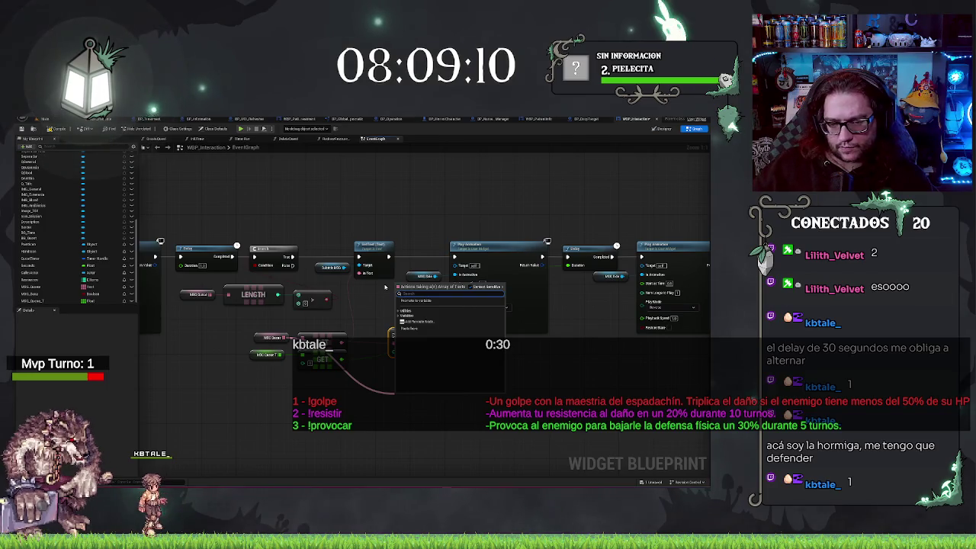
pyautogui.write('remove')
pyautogui.press('Return')
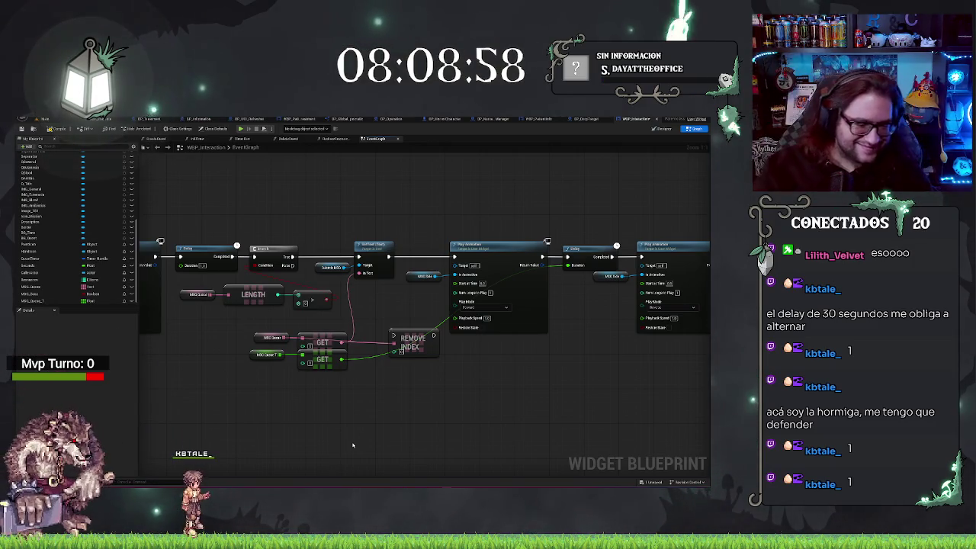
pyautogui.click(404, 340)
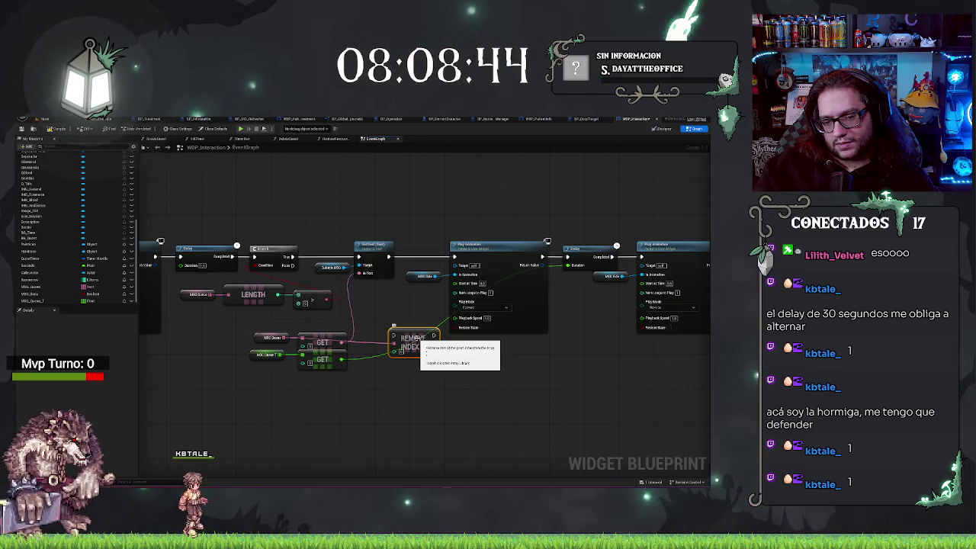
pyautogui.moveTo(296, 337); pyautogui.dragTo(297, 389)
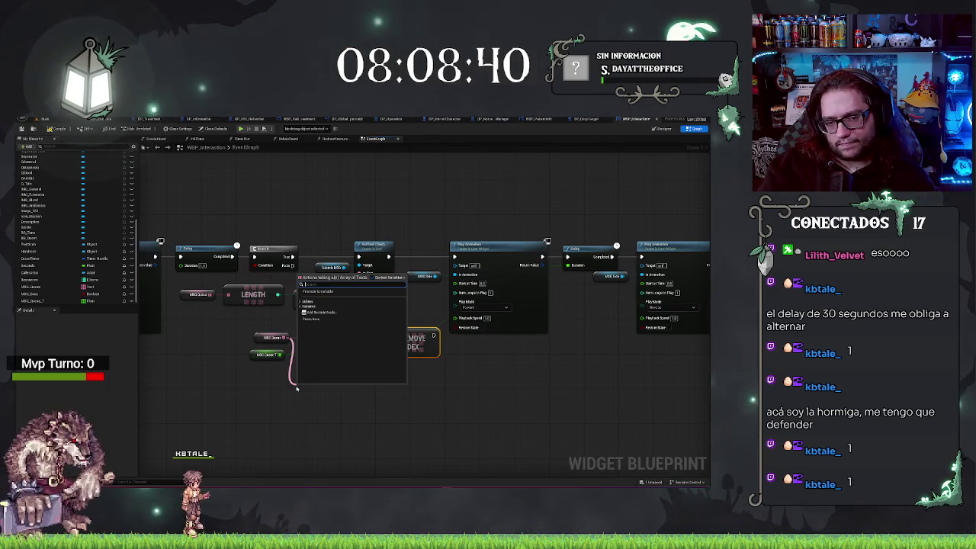
pyautogui.write('find')
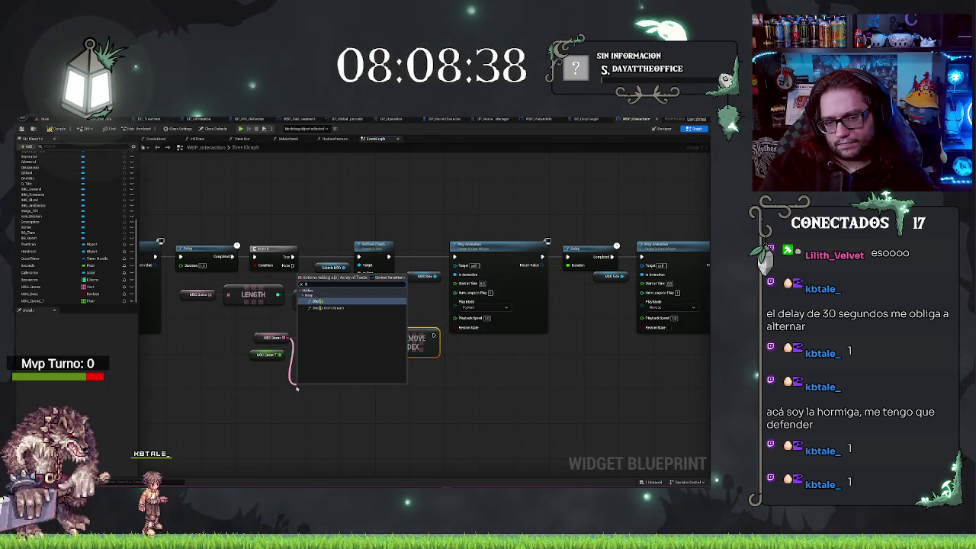
pyautogui.click(319, 301)
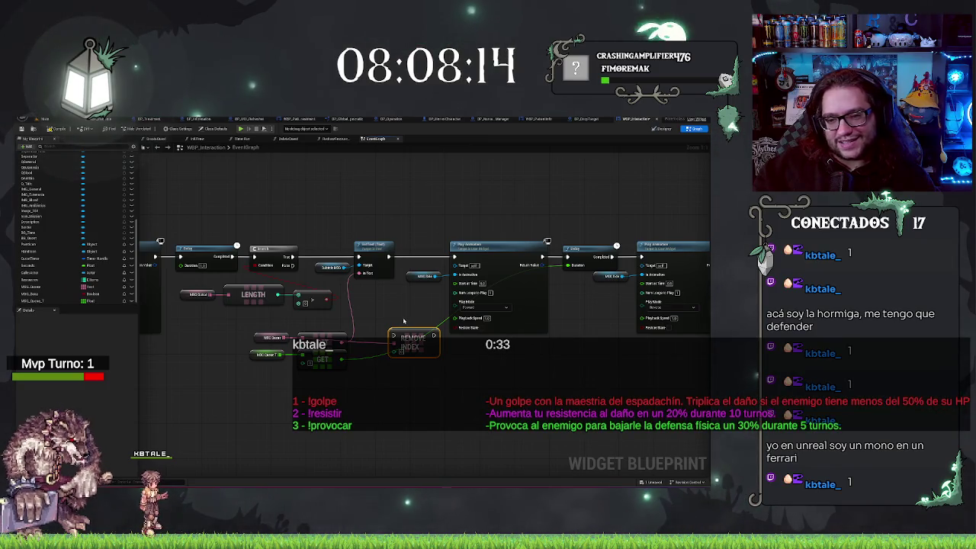
# Move Remove Index after the final Delay, duplicate it, and wire the second queue GET into the copy
pyautogui.moveTo(404, 335); pyautogui.dragTo(388, 327)
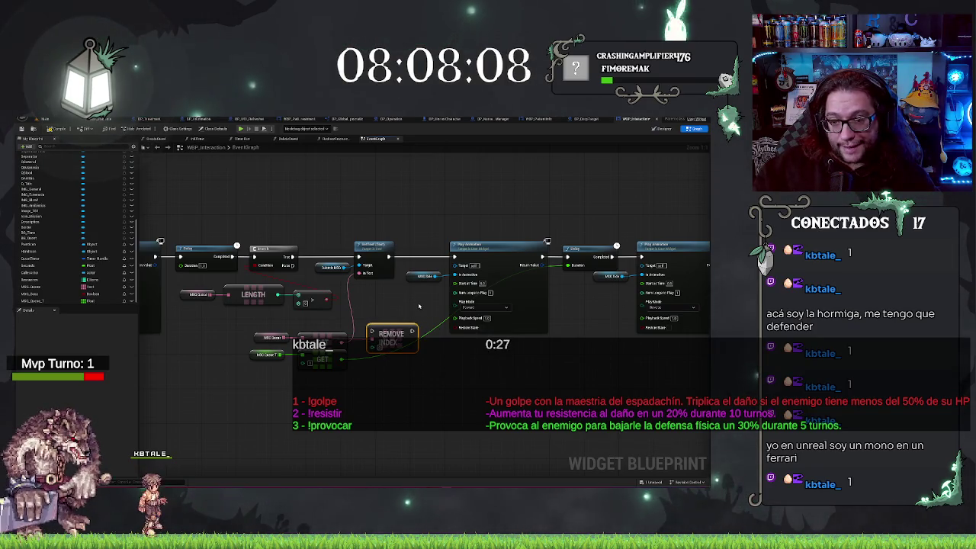
pyautogui.moveTo(388, 316); pyautogui.dragTo(440, 344)
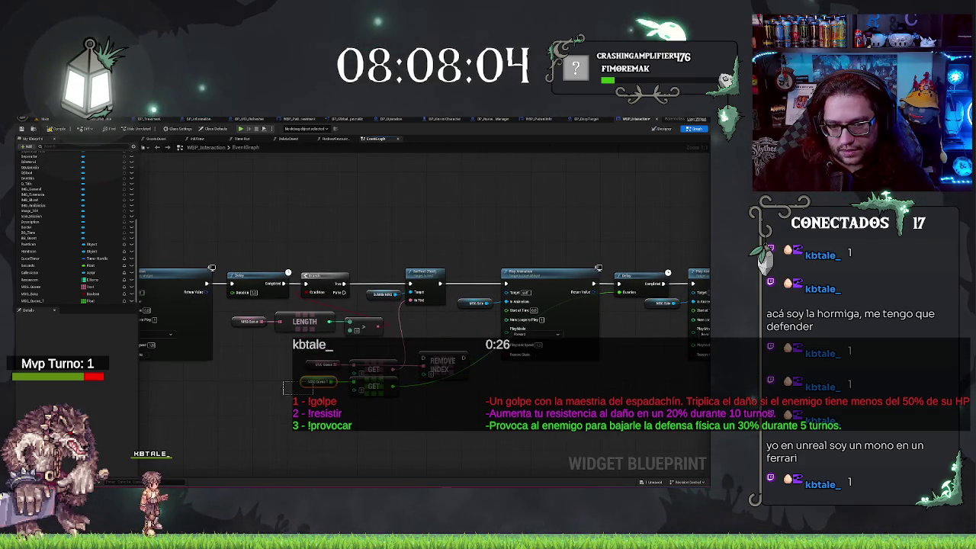
pyautogui.moveTo(284, 387); pyautogui.dragTo(335, 379)
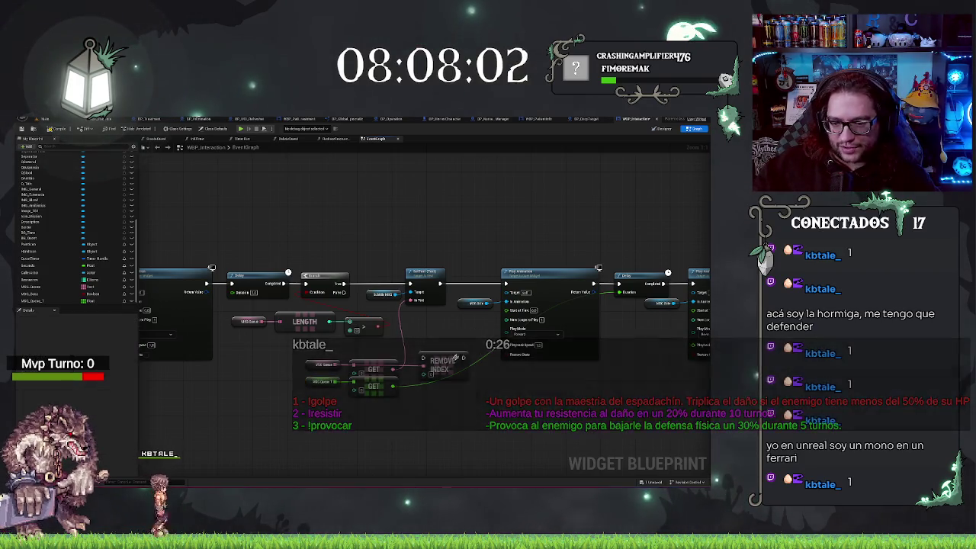
pyautogui.moveTo(452, 363)
pyautogui.mouseDown()
pyautogui.moveTo(549, 385)
pyautogui.moveTo(435, 392)
pyautogui.mouseUp()
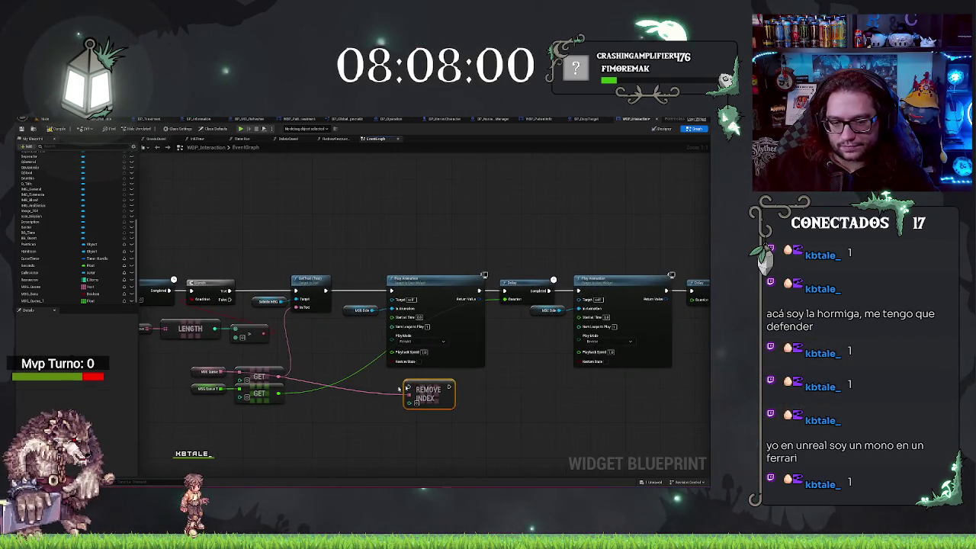
pyautogui.hotkey('ctrl', 'v')
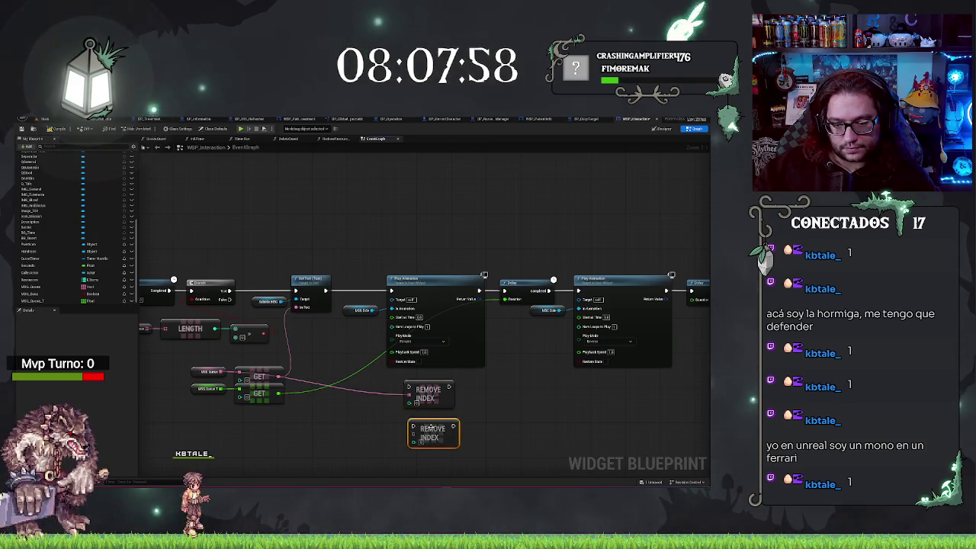
pyautogui.moveTo(281, 393)
pyautogui.mouseDown()
pyautogui.moveTo(417, 424)
pyautogui.moveTo(478, 389)
pyautogui.mouseUp()
# Line up the copied Remove Index beside the first one at the end of the animation chain
pyautogui.moveTo(542, 378)
pyautogui.mouseDown()
pyautogui.moveTo(348, 391)
pyautogui.moveTo(650, 308)
pyautogui.mouseUp()
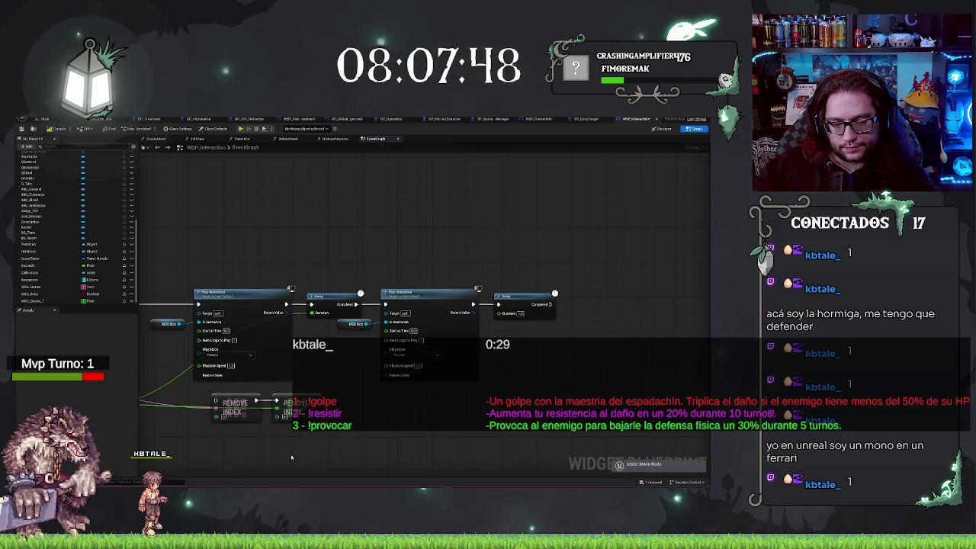
pyautogui.moveTo(255, 411); pyautogui.dragTo(594, 308)
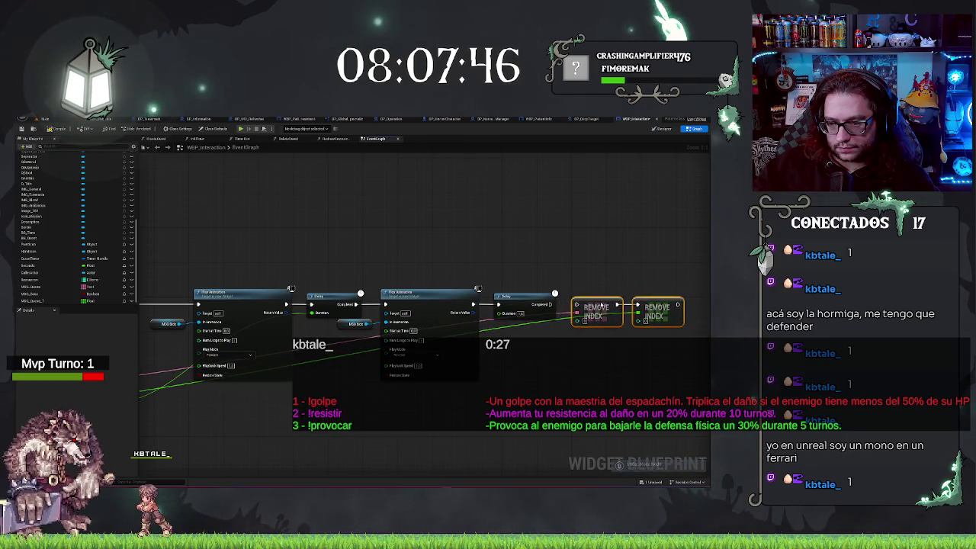
pyautogui.moveTo(572, 306); pyautogui.dragTo(700, 306)
pyautogui.moveTo(526, 213); pyautogui.dragTo(674, 208)
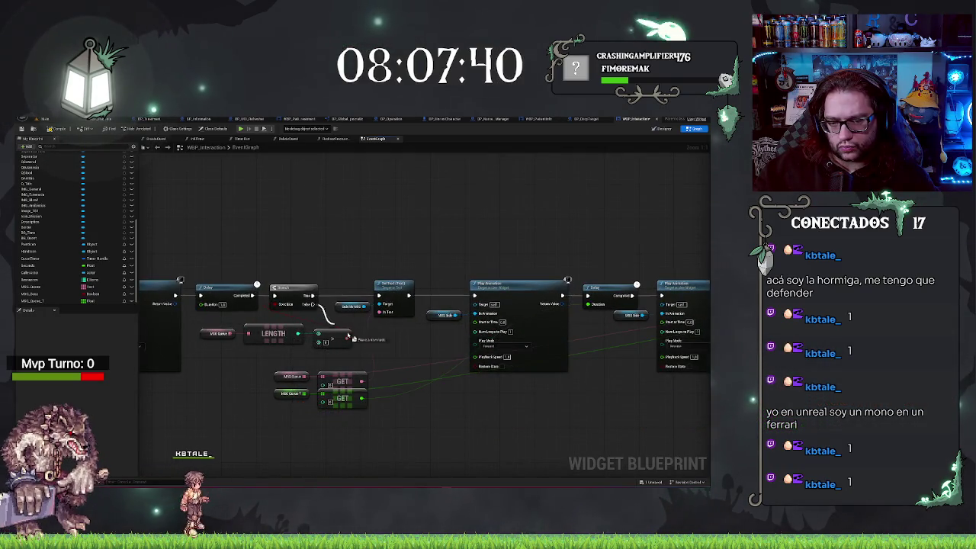
# Add a set-variable node on the Branch's False output
pyautogui.moveTo(308, 304); pyautogui.dragTo(393, 348)
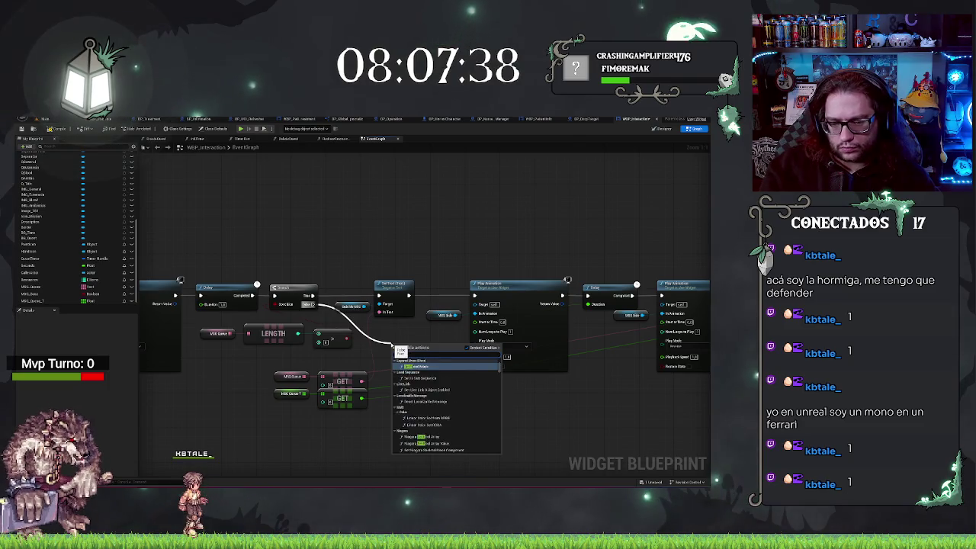
pyautogui.press('Escape')
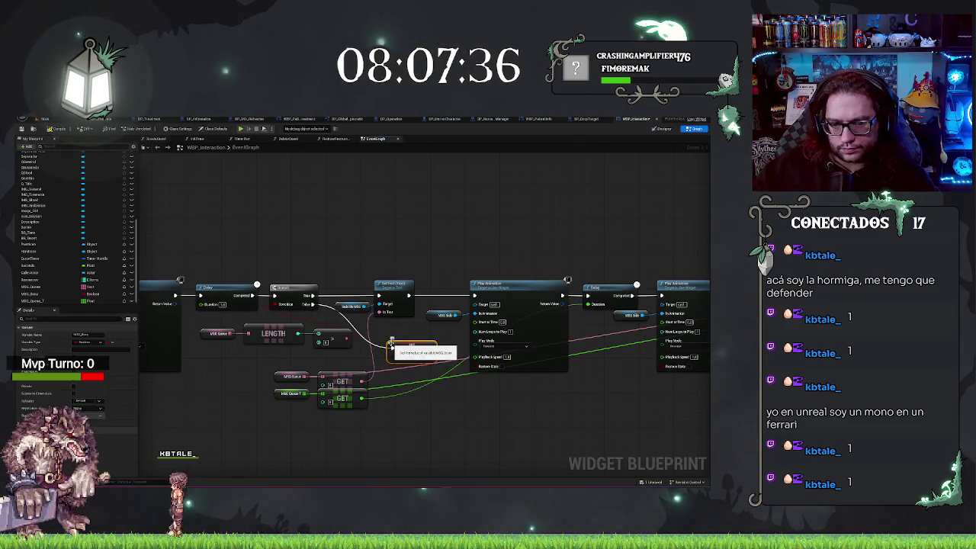
pyautogui.click(397, 345)
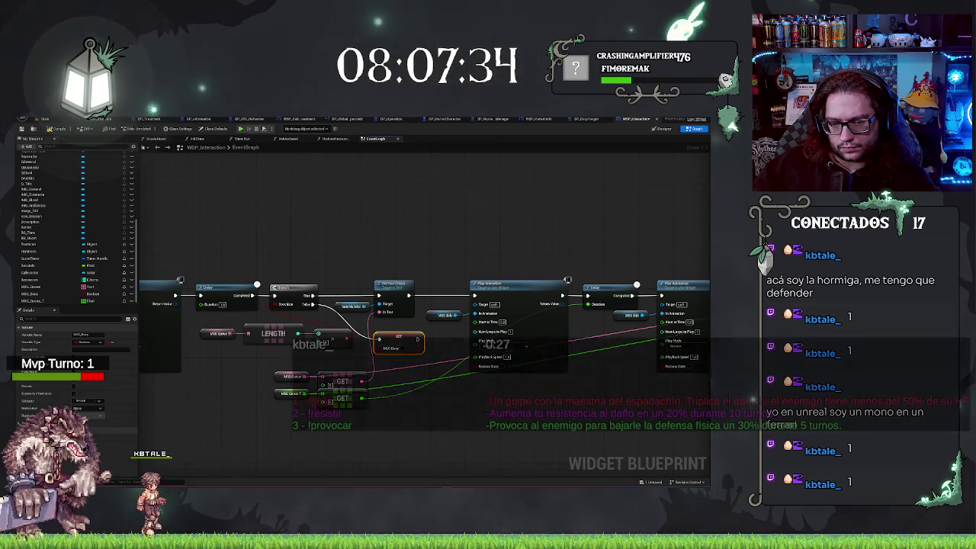
# Wire the last Remove Index's execution output back to the Branch, replacing the wrong link
pyautogui.moveTo(437, 356); pyautogui.dragTo(243, 364)
pyautogui.moveTo(564, 304)
pyautogui.mouseDown()
pyautogui.moveTo(142, 186)
pyautogui.moveTo(299, 168)
pyautogui.moveTo(191, 164)
pyautogui.moveTo(330, 294)
pyautogui.mouseUp()
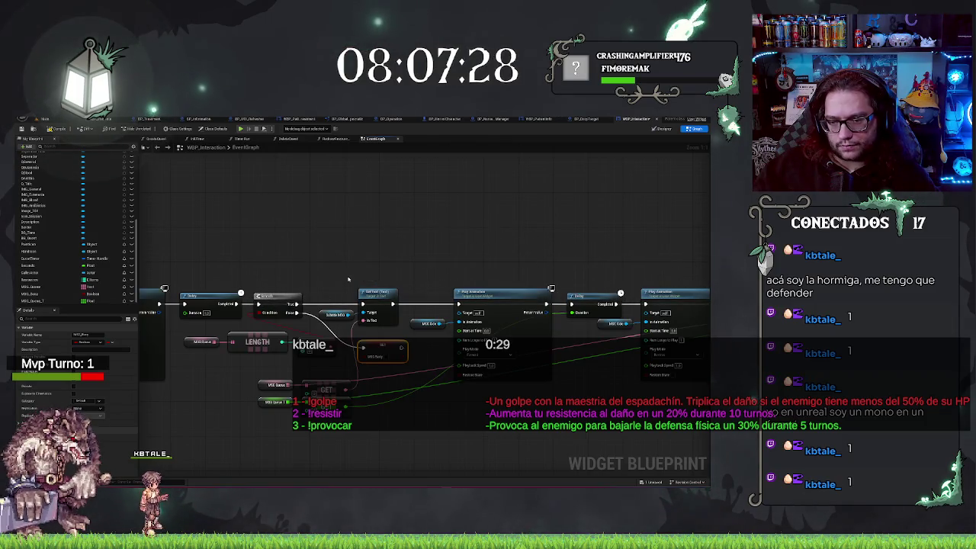
pyautogui.hotkey('ctrl', 'z')
pyautogui.hotkey('ctrl', 'v')
pyautogui.moveTo(606, 299)
pyautogui.mouseDown()
pyautogui.moveTo(370, 322)
pyautogui.moveTo(148, 186)
pyautogui.moveTo(250, 305)
pyautogui.moveTo(351, 323)
pyautogui.moveTo(367, 315)
pyautogui.moveTo(342, 261)
pyautogui.mouseUp()
pyautogui.doubleClick(416, 313)
pyautogui.moveTo(436, 425)
pyautogui.mouseDown()
pyautogui.moveTo(701, 305)
pyautogui.moveTo(583, 241)
pyautogui.mouseUp()
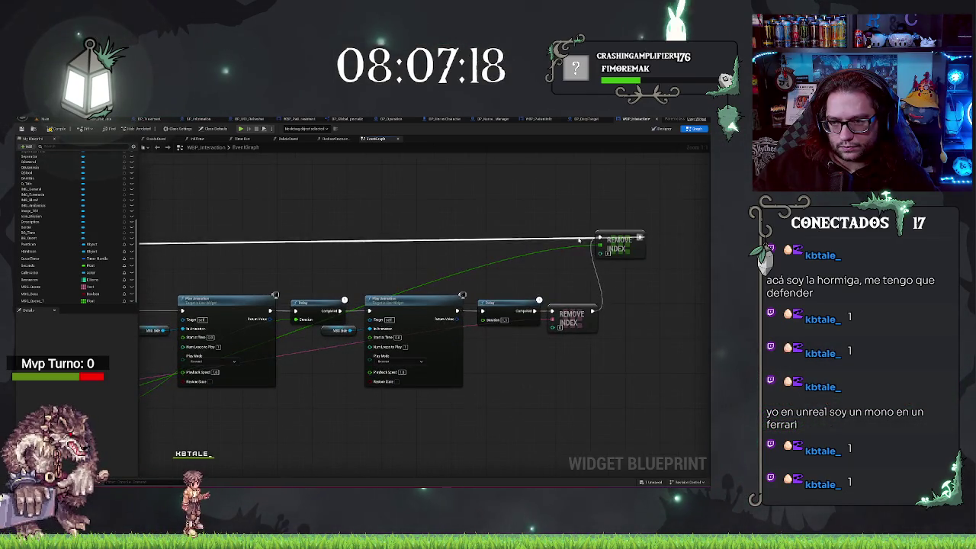
pyautogui.doubleClick(574, 237)
pyautogui.moveTo(618, 241); pyautogui.dragTo(639, 318)
pyautogui.moveTo(375, 254); pyautogui.dragTo(619, 269)
pyautogui.scroll(-4, 441, 249)
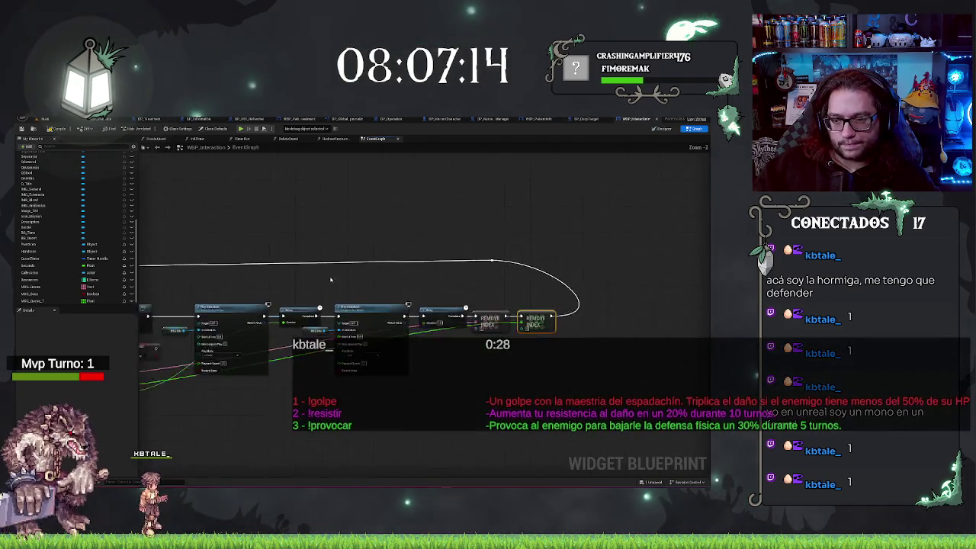
pyautogui.moveTo(446, 266); pyautogui.dragTo(478, 272)
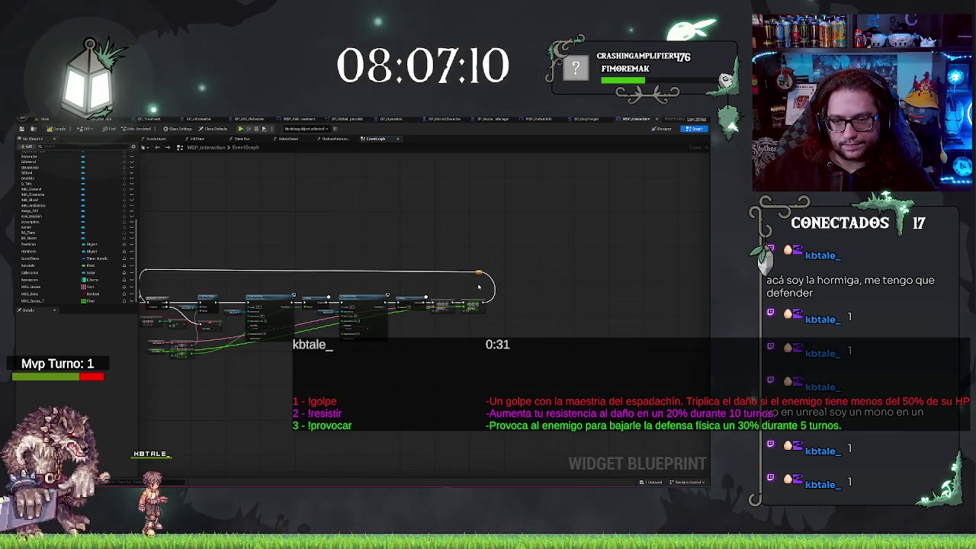
pyautogui.moveTo(163, 261); pyautogui.dragTo(173, 260)
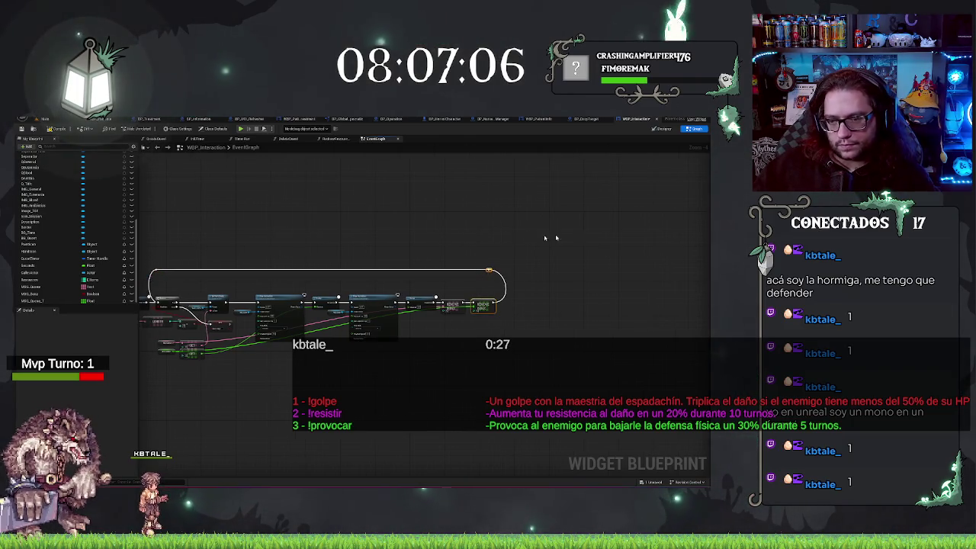
pyautogui.scroll(4, 484, 351)
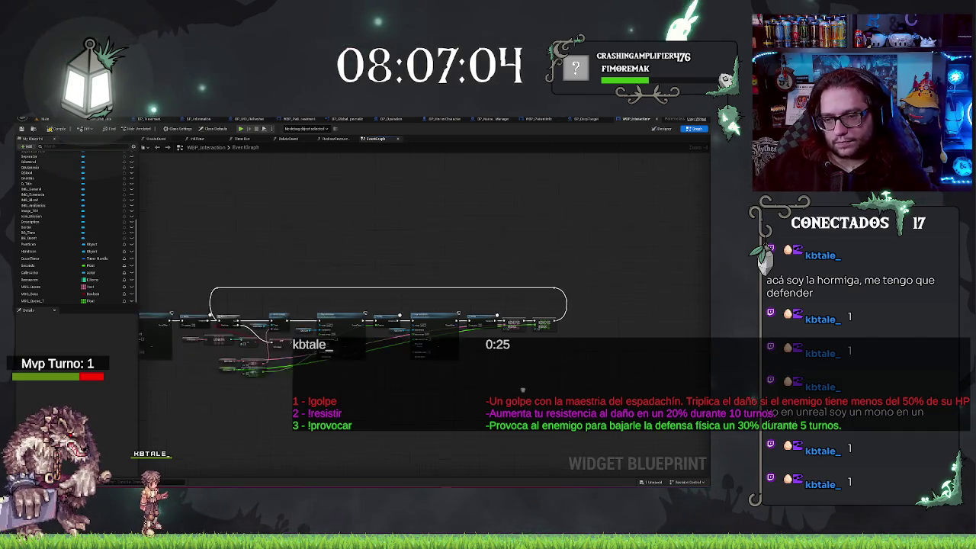
pyautogui.scroll(-6, 298, 250)
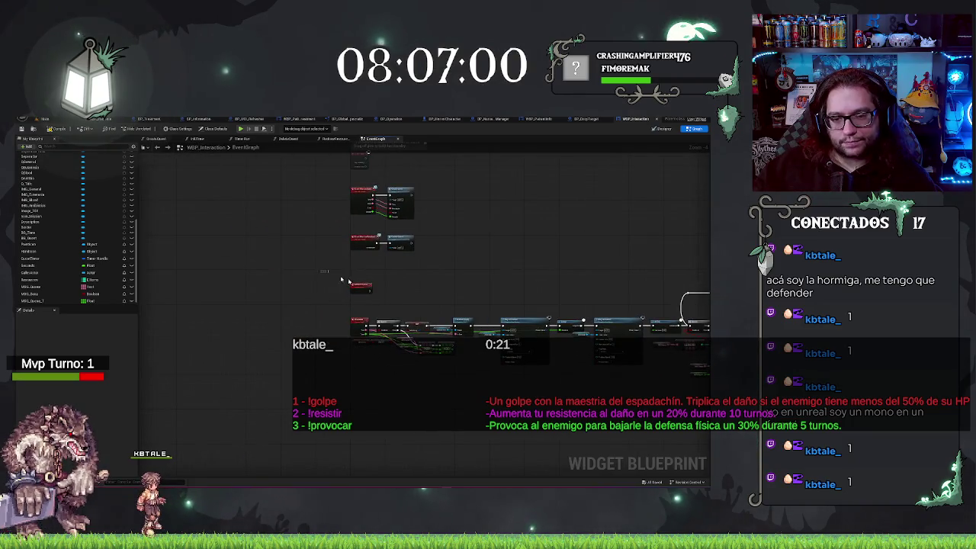
pyautogui.moveTo(511, 281); pyautogui.dragTo(116, 253)
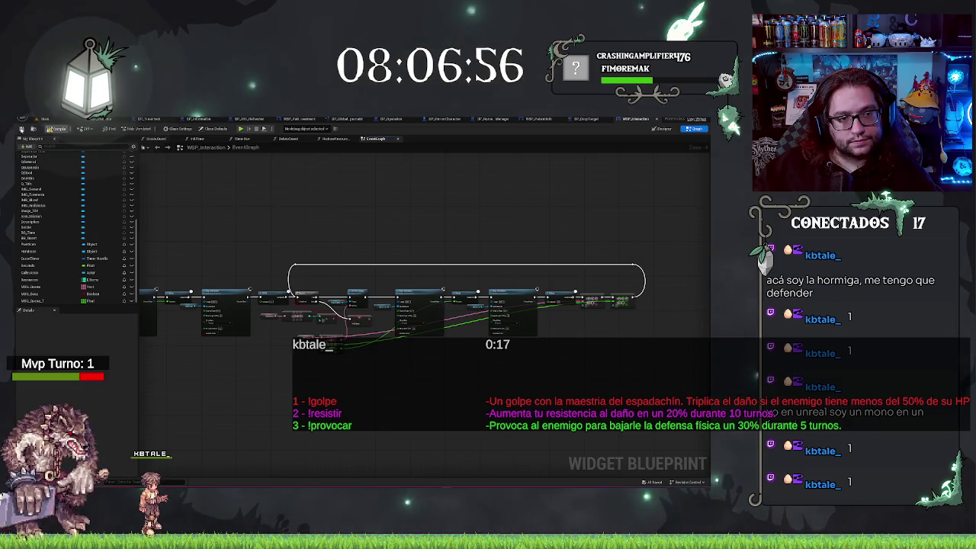
# Compile WBP_Interaction and jump to the USE Queue node flagged in Compiler Results
pyautogui.click(61, 131)
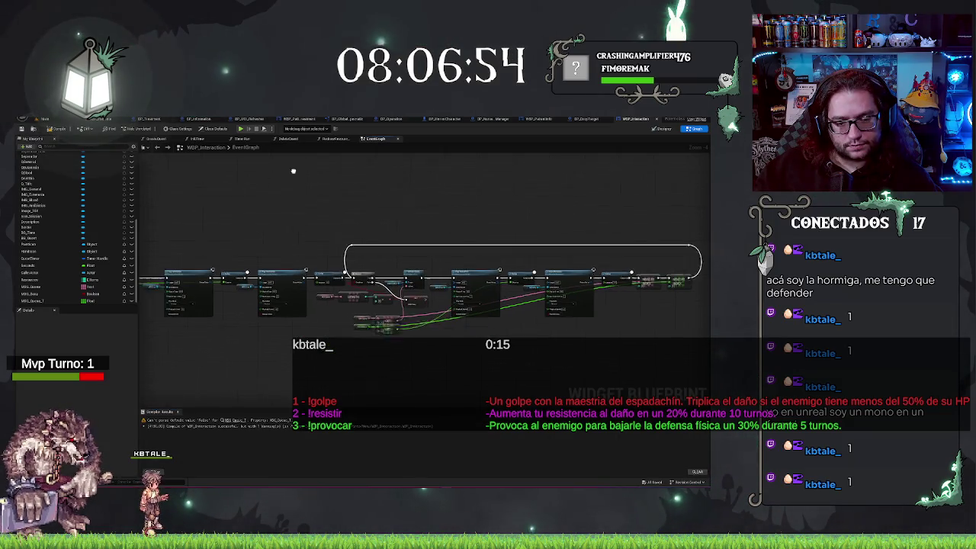
pyautogui.click(244, 420)
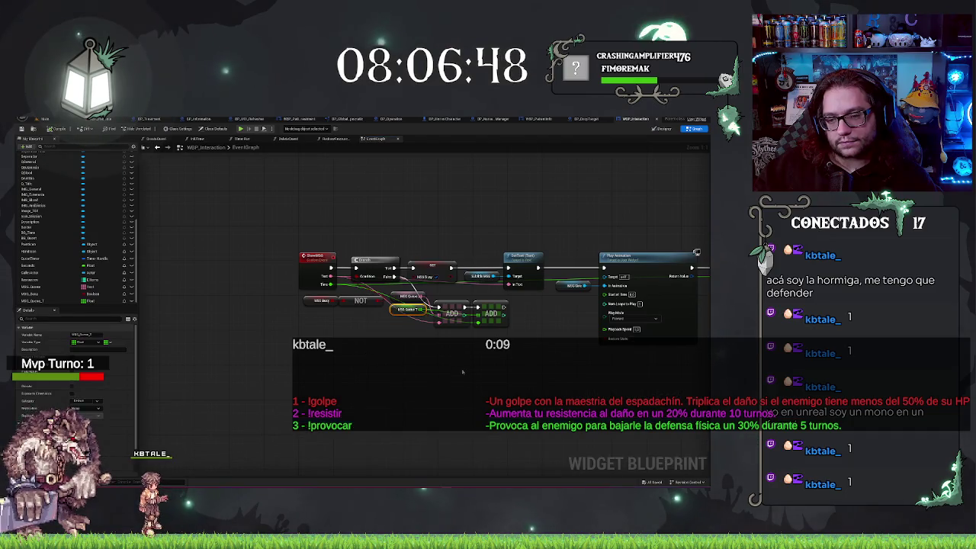
pyautogui.moveTo(462, 371); pyautogui.dragTo(390, 362)
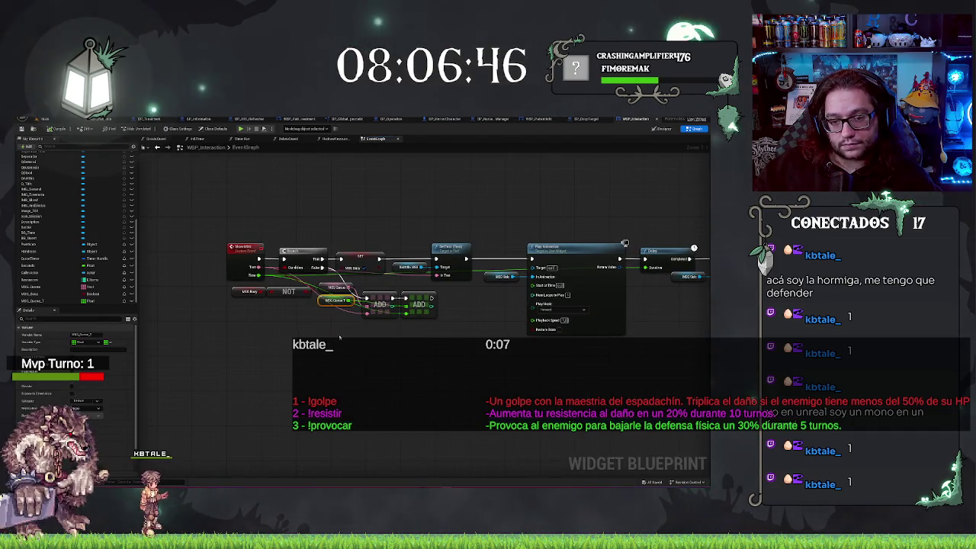
# Reposition the MSG Queue getter nodes feeding the ADD nodes, then clear the selection
pyautogui.keyDown('ctrl'); pyautogui.click(336, 287); pyautogui.keyUp('ctrl')
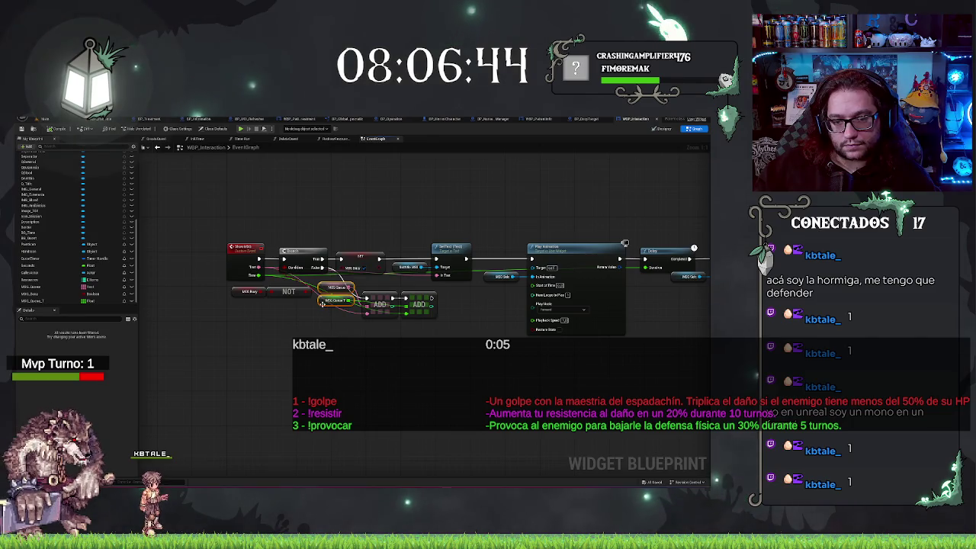
pyautogui.click(322, 303)
pyautogui.keyDown('ctrl'); pyautogui.click(414, 296); pyautogui.keyUp('ctrl')
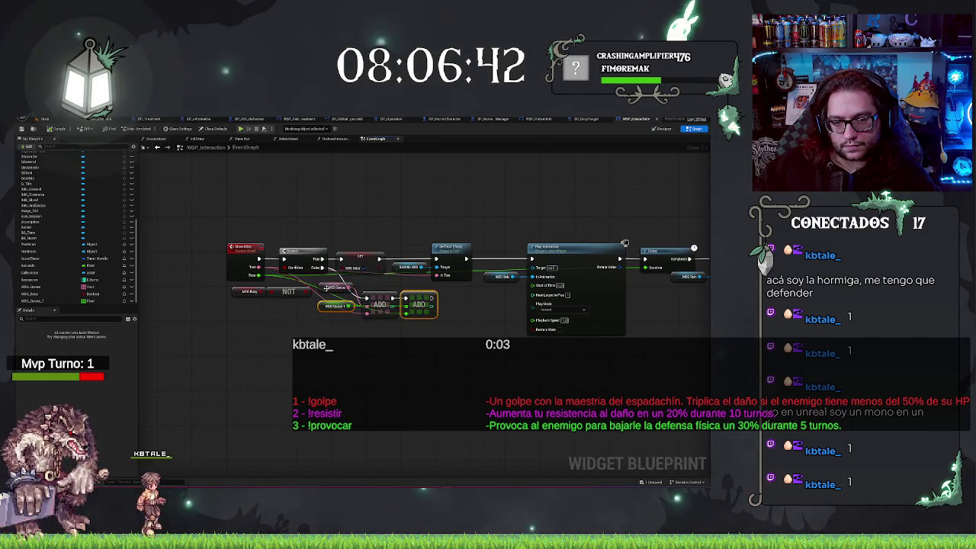
pyautogui.moveTo(326, 288); pyautogui.dragTo(328, 294)
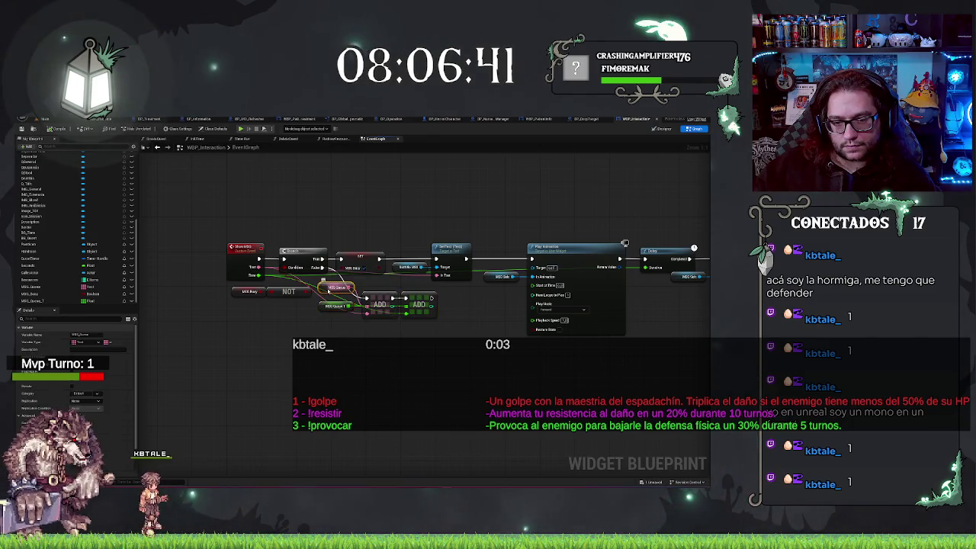
pyautogui.click(447, 361)
pyautogui.scroll(-5, 447, 361)
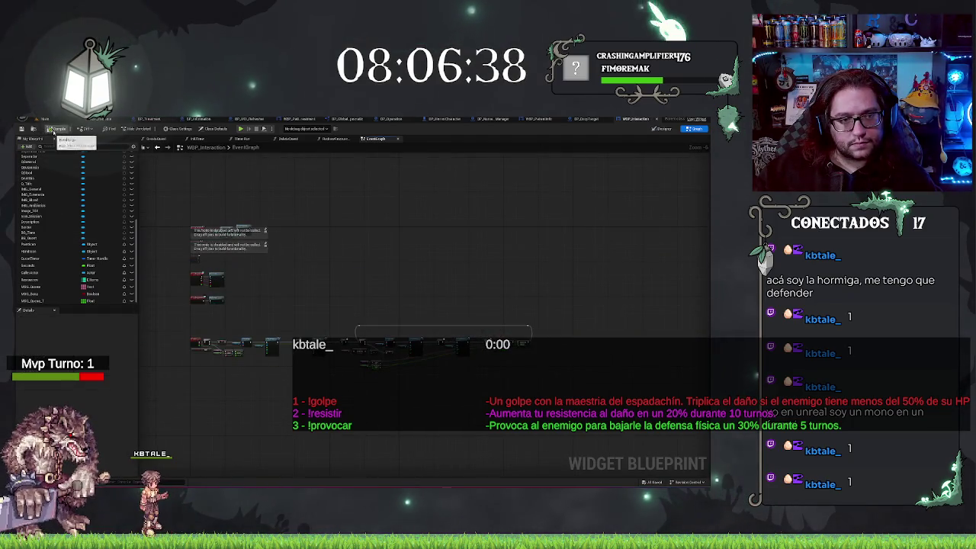
# Review the Play Animation, Delay, Branch and Remove Index chain, then return to the Main level viewport
pyautogui.moveTo(378, 314); pyautogui.dragTo(427, 286)
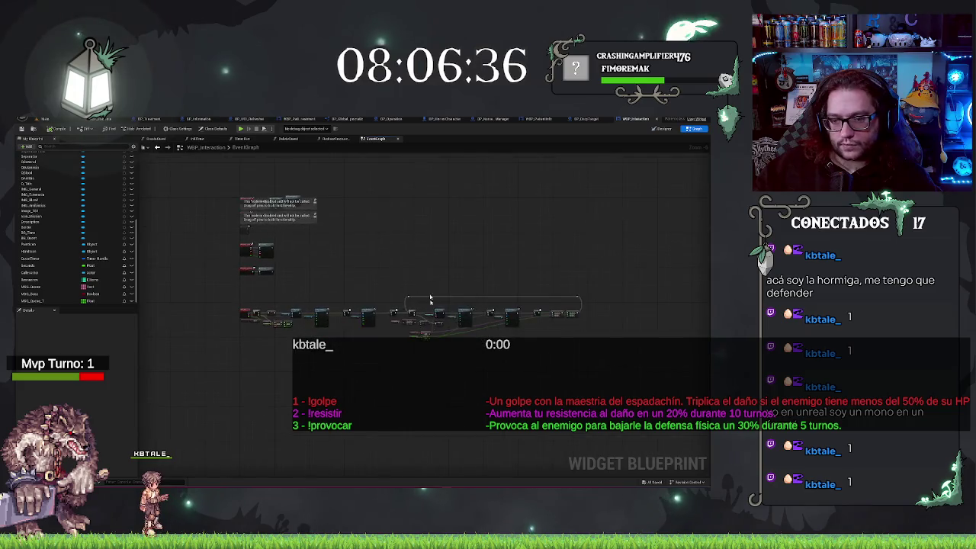
pyautogui.scroll(5, 427, 286)
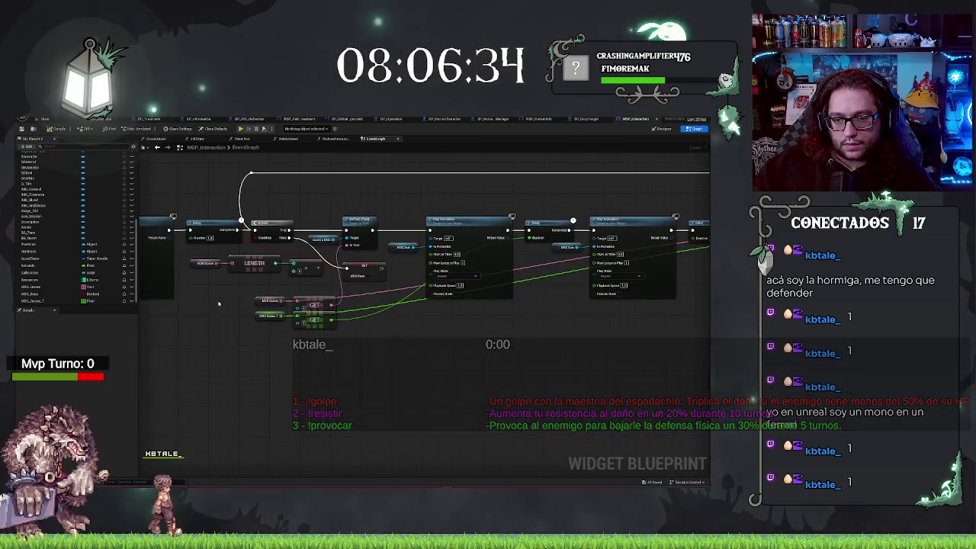
pyautogui.moveTo(409, 358)
pyautogui.mouseDown()
pyautogui.moveTo(493, 381)
pyautogui.moveTo(588, 388)
pyautogui.moveTo(226, 361)
pyautogui.mouseUp()
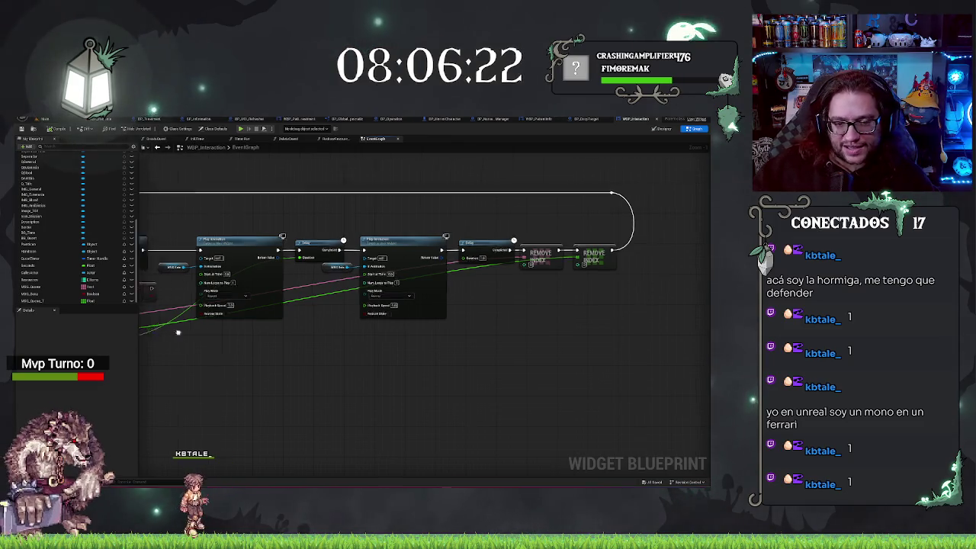
pyautogui.moveTo(170, 331); pyautogui.dragTo(543, 346)
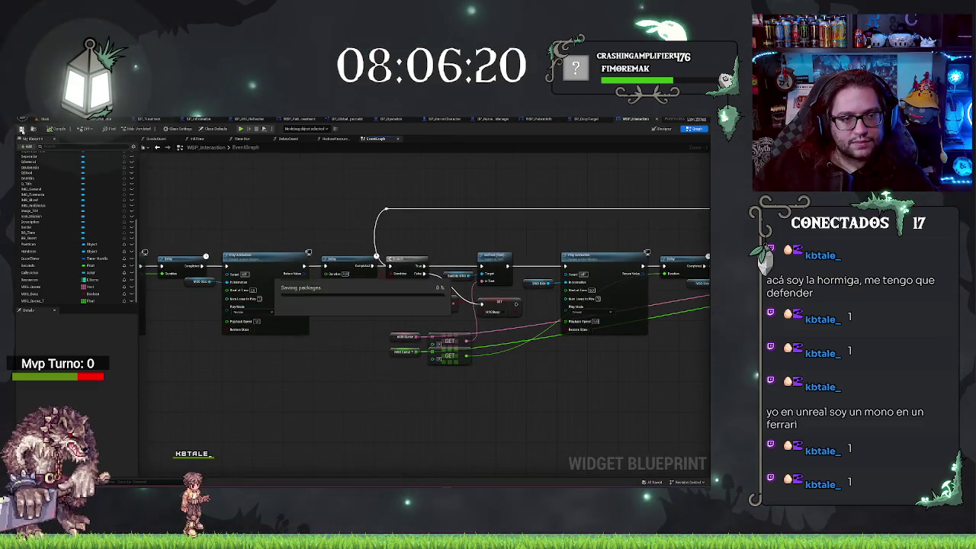
pyautogui.click(44, 119)
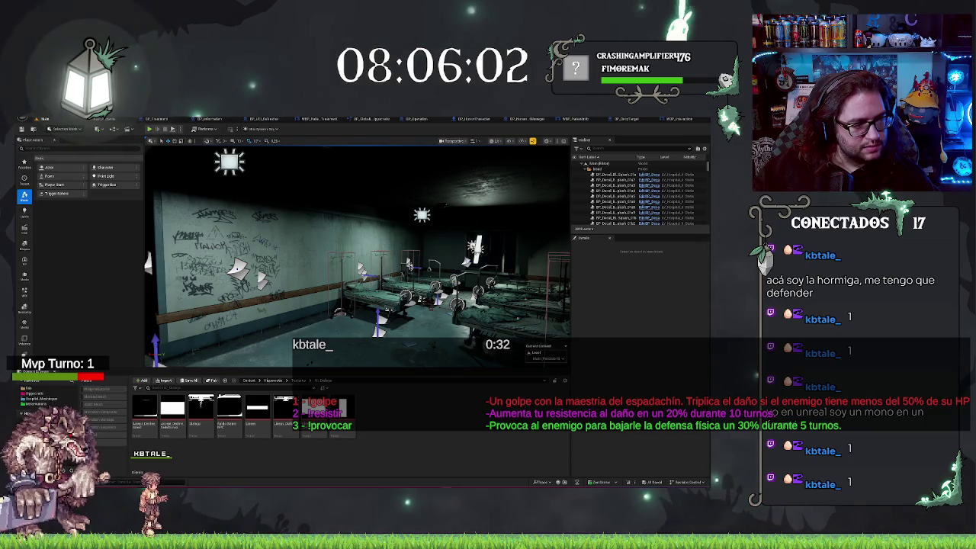
pyautogui.moveTo(358, 259); pyautogui.dragTo(417, 263)
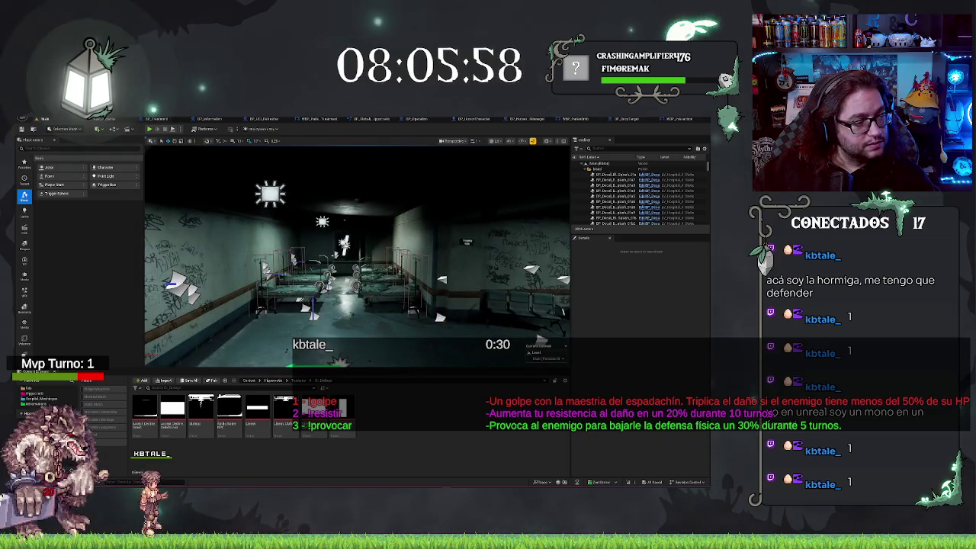
pyautogui.moveTo(358, 259); pyautogui.dragTo(316, 261)
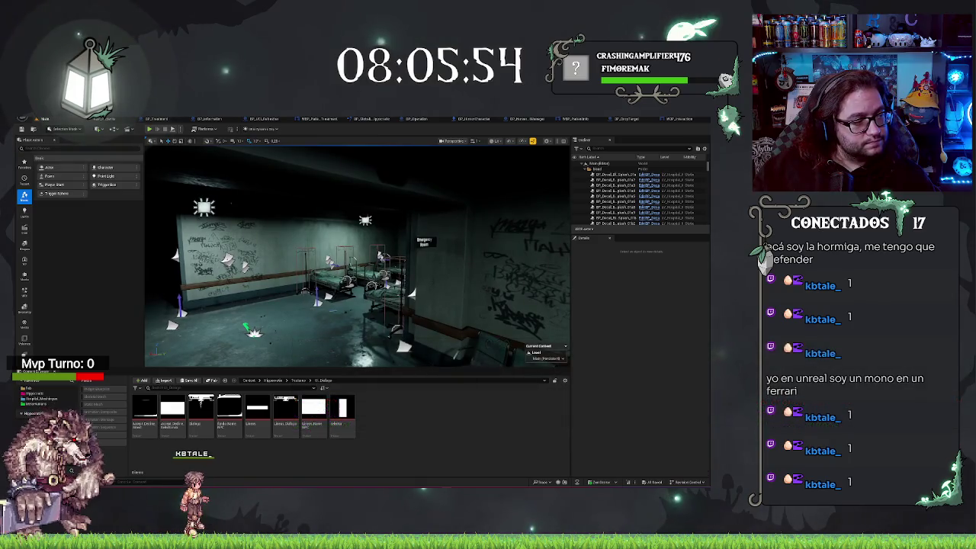
pyautogui.rightClick(311, 291)
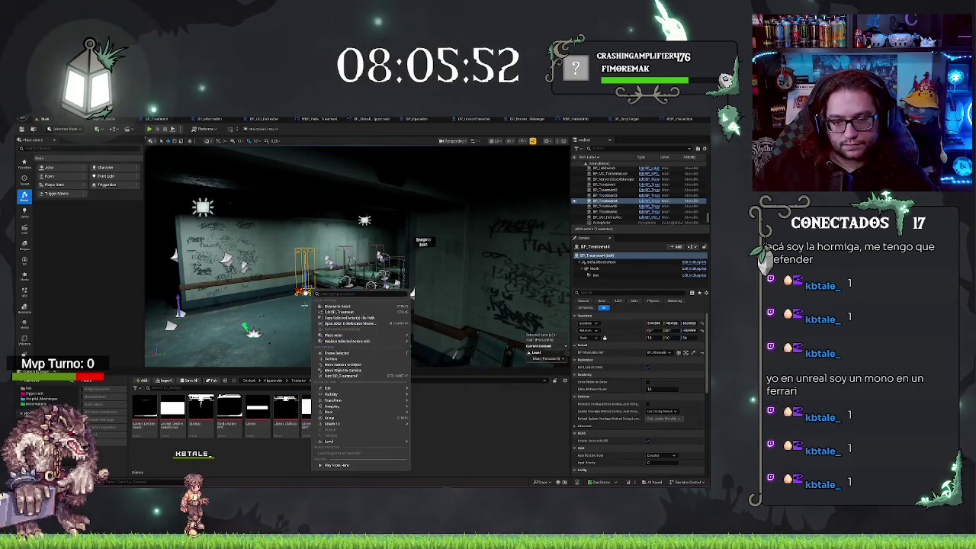
pyautogui.moveTo(316, 294); pyautogui.dragTo(335, 304)
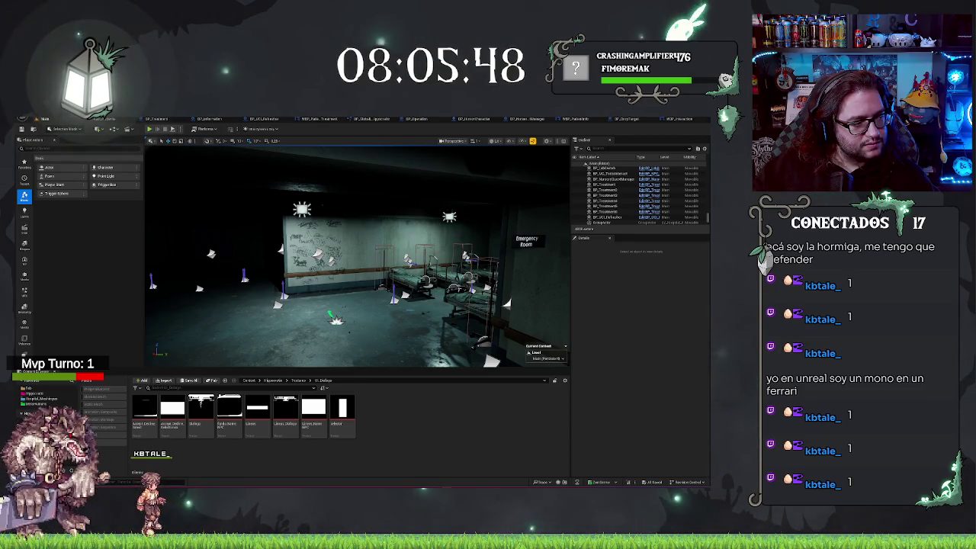
pyautogui.moveTo(335, 305)
pyautogui.mouseDown()
pyautogui.moveTo(366, 305)
pyautogui.moveTo(335, 305)
pyautogui.mouseUp()
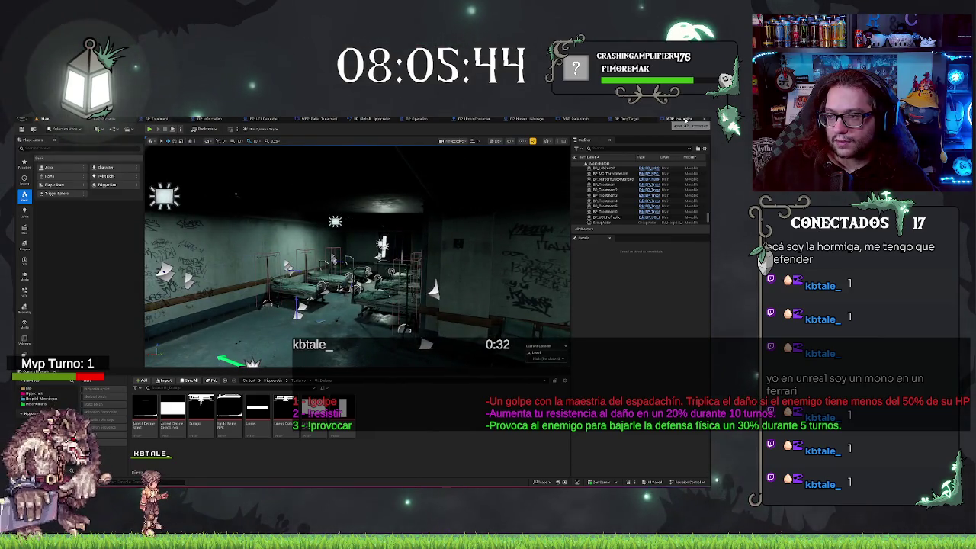
pyautogui.click(684, 121)
pyautogui.scroll(-2, 381, 204)
pyautogui.moveTo(381, 204); pyautogui.dragTo(333, 234)
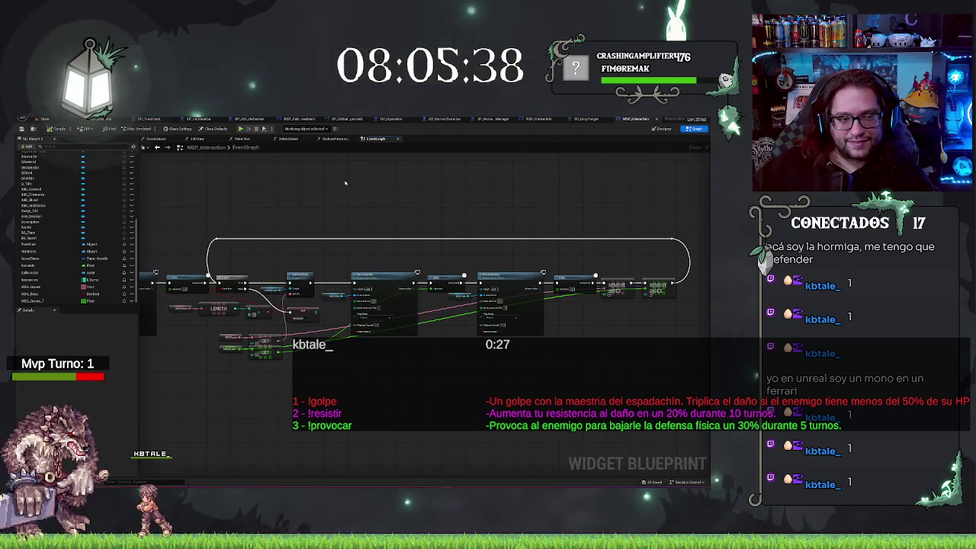
# Dismiss the blueprint action list, clear the selection and switch to the BP_Treatment graph
pyautogui.rightClick(377, 183)
pyautogui.click(539, 178)
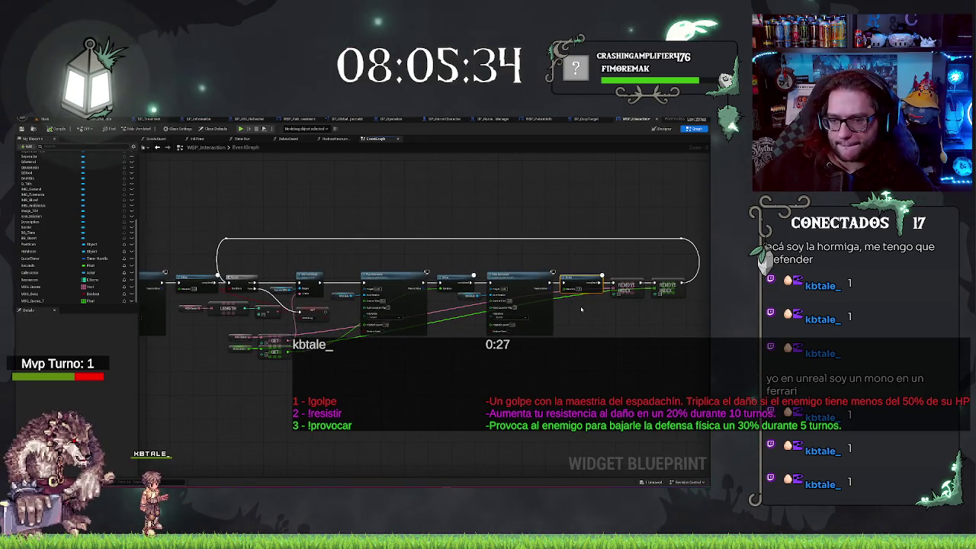
pyautogui.click(341, 188)
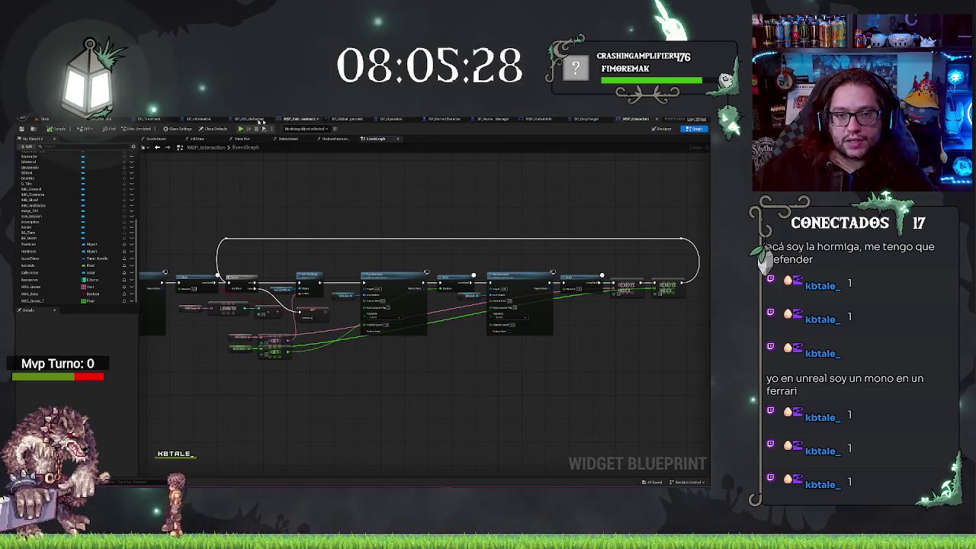
pyautogui.click(282, 121)
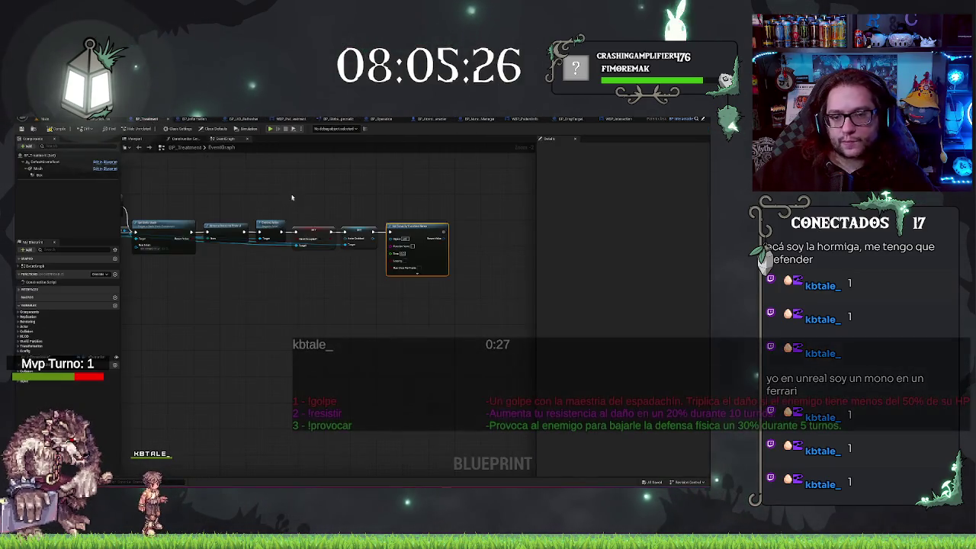
pyautogui.scroll(2, 385, 254)
pyautogui.moveTo(218, 333); pyautogui.dragTo(425, 344)
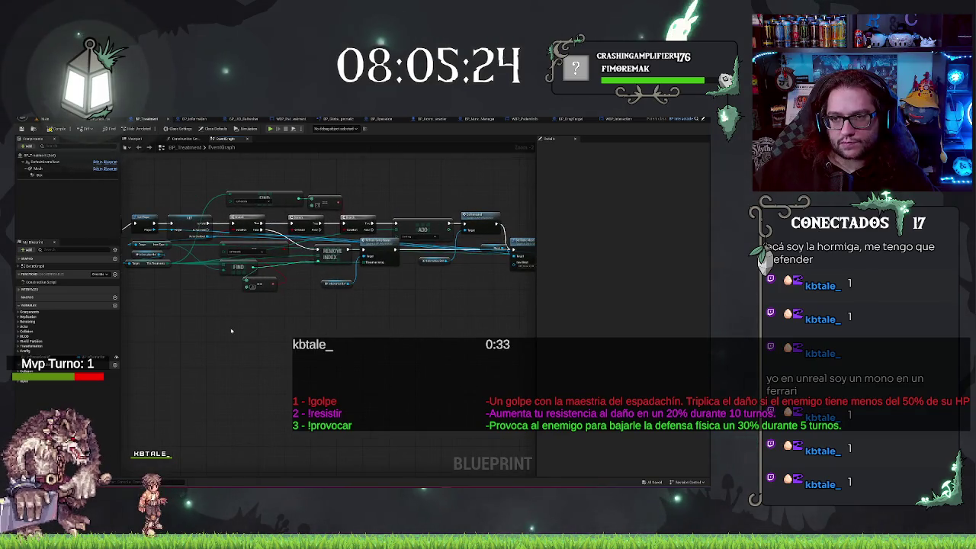
pyautogui.moveTo(231, 330); pyautogui.dragTo(445, 150)
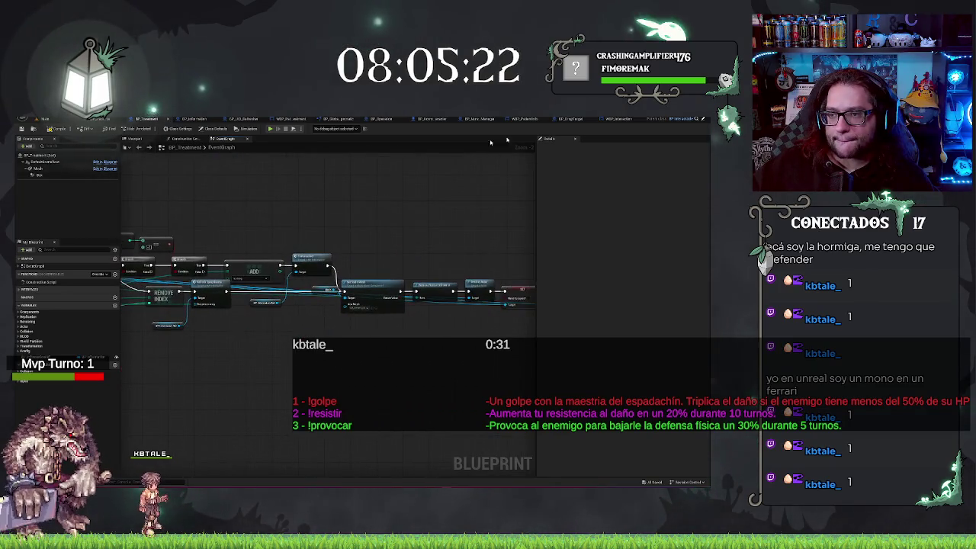
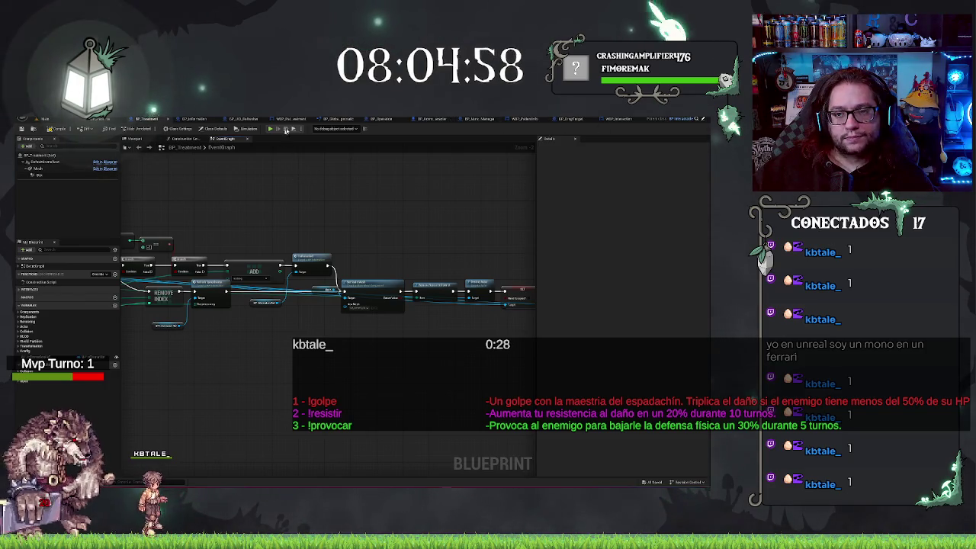
# Create a ShowMSG function in BP_GlobalLibrary and add a Get Player node after its entry
pyautogui.click(337, 120)
pyautogui.click(116, 155)
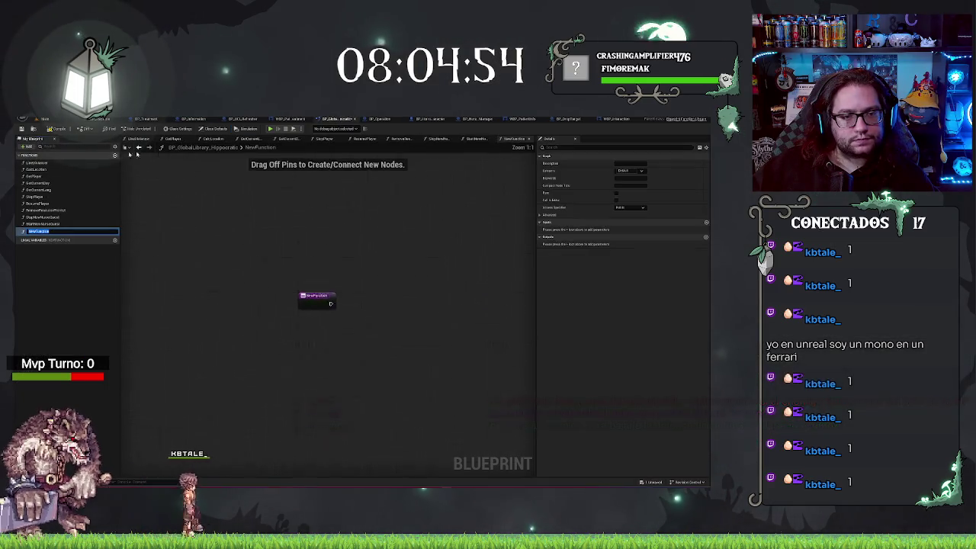
pyautogui.write('Blowd')
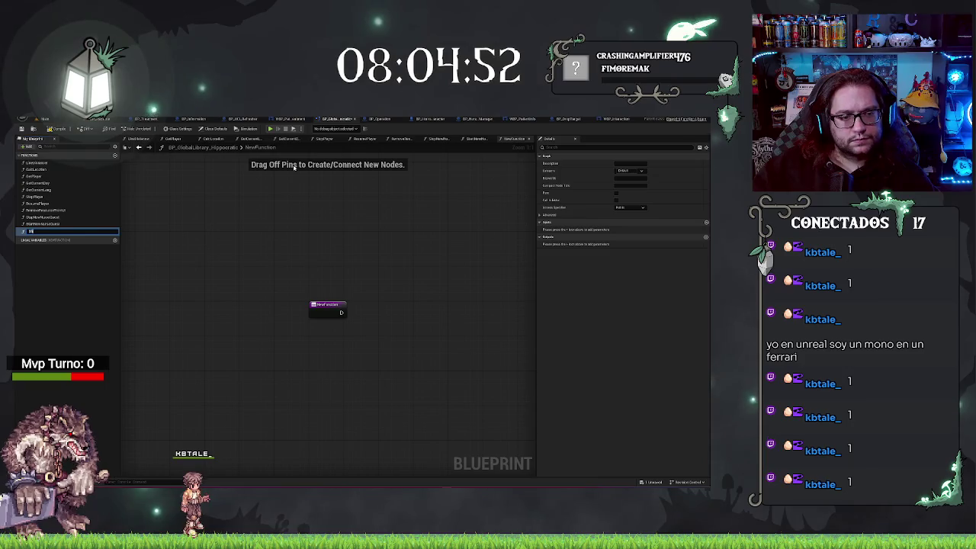
pyautogui.press('Return')
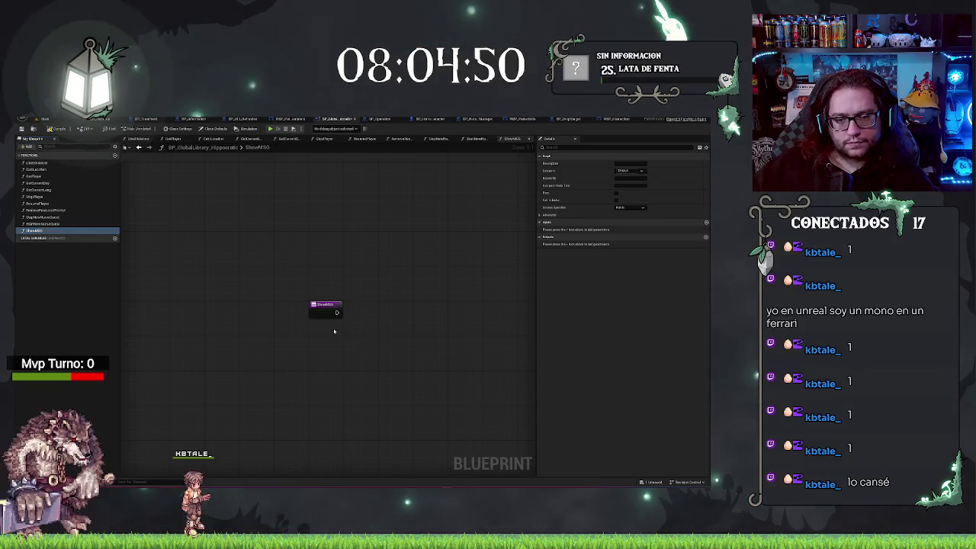
pyautogui.moveTo(340, 312); pyautogui.dragTo(362, 312)
pyautogui.write('get player')
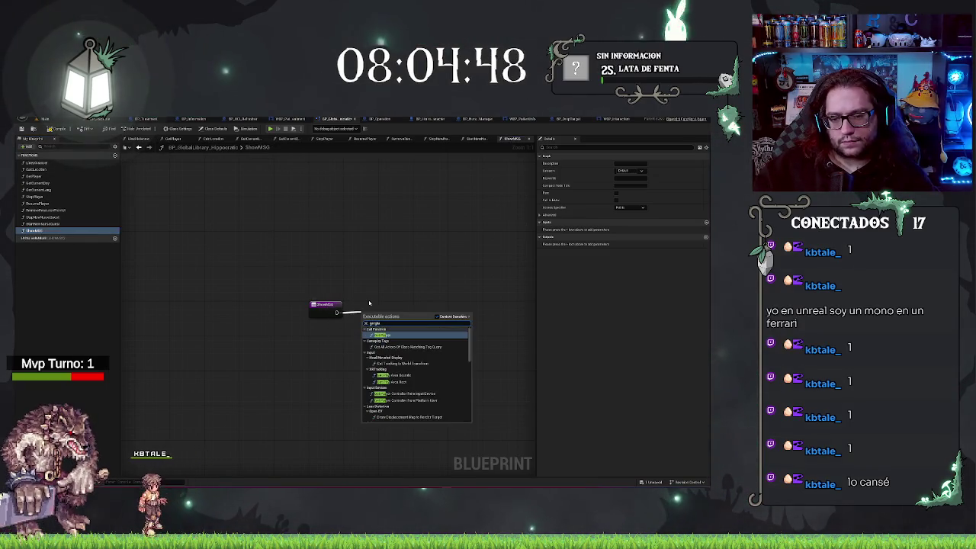
pyautogui.click(389, 334)
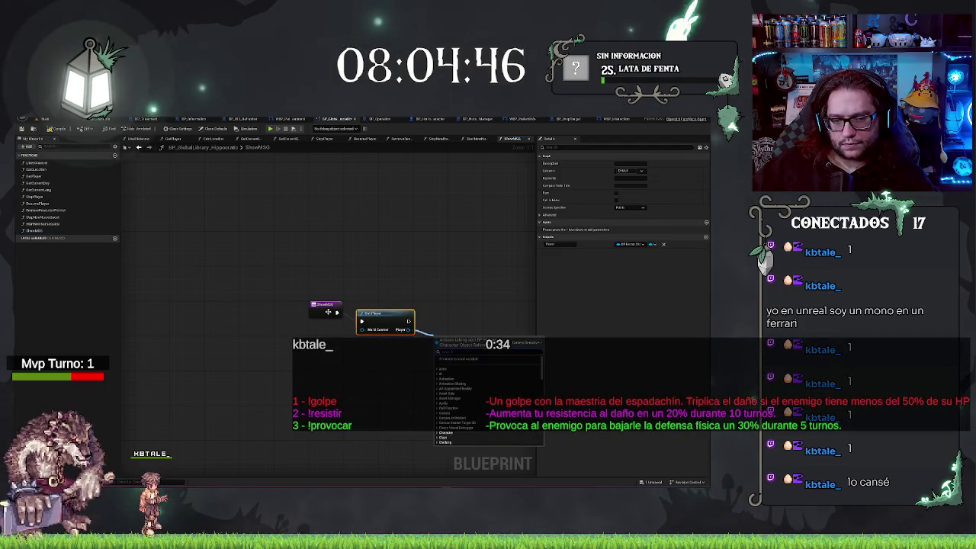
# Give ShowMSG a Text input and a Float Time input
pyautogui.click(326, 306)
pyautogui.click(706, 236)
pyautogui.click(608, 238)
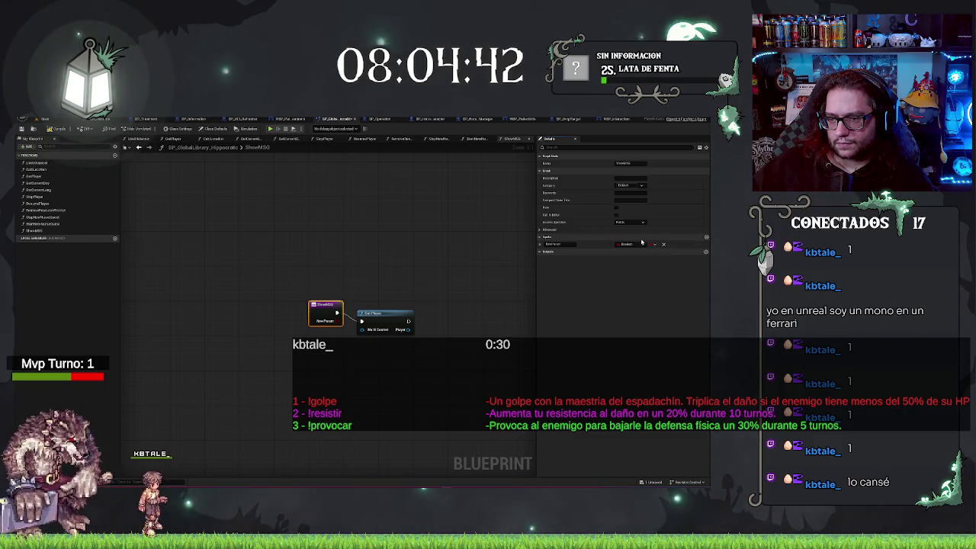
pyautogui.click(641, 240)
pyautogui.click(706, 236)
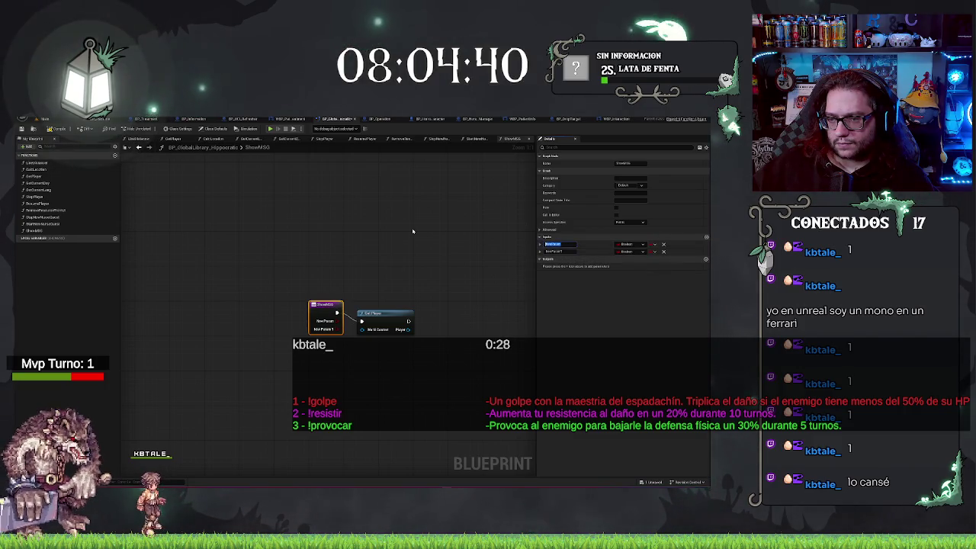
pyautogui.press('Tab')
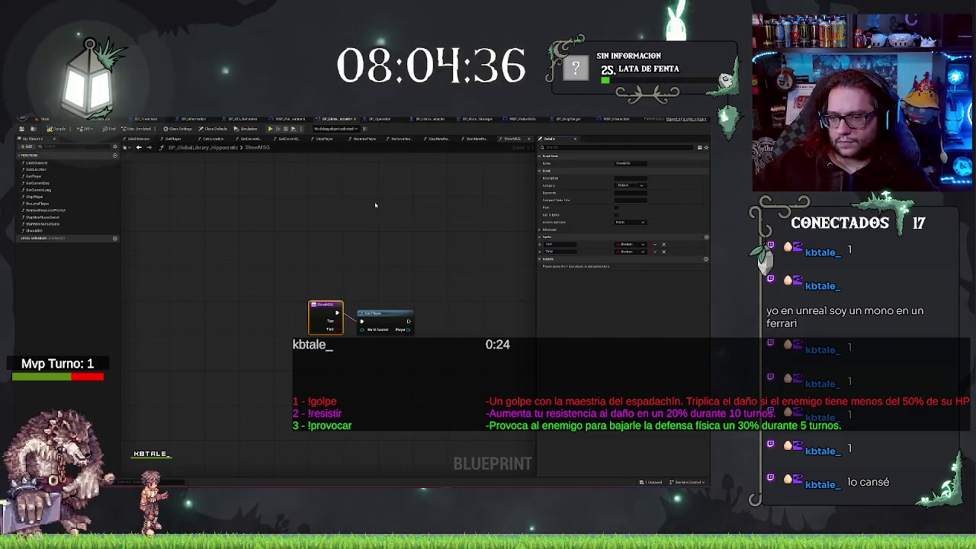
pyautogui.click(629, 251)
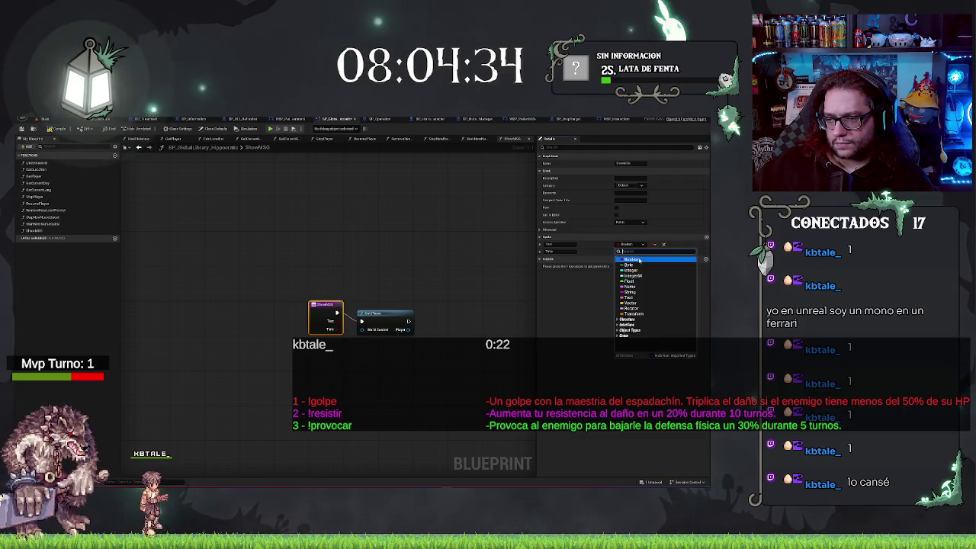
pyautogui.click(630, 259)
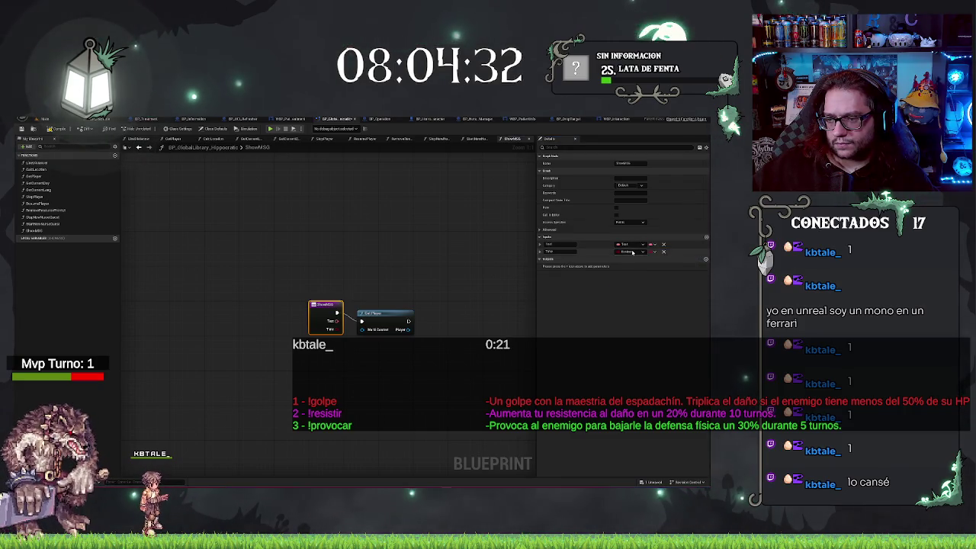
pyautogui.click(630, 253)
pyautogui.click(640, 294)
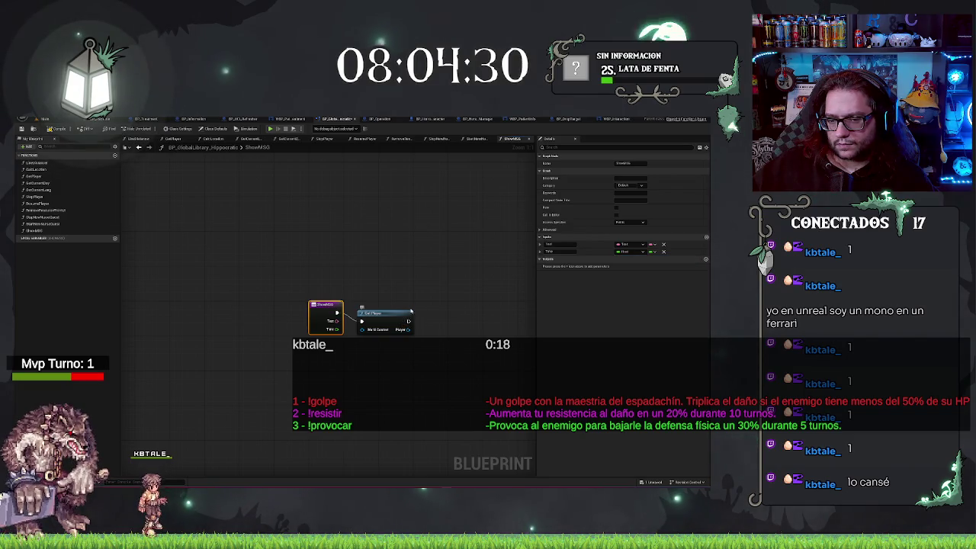
# Get the player's interaction widget reference and call Show MSG on it
pyautogui.moveTo(409, 330); pyautogui.dragTo(435, 331)
pyautogui.click(512, 337)
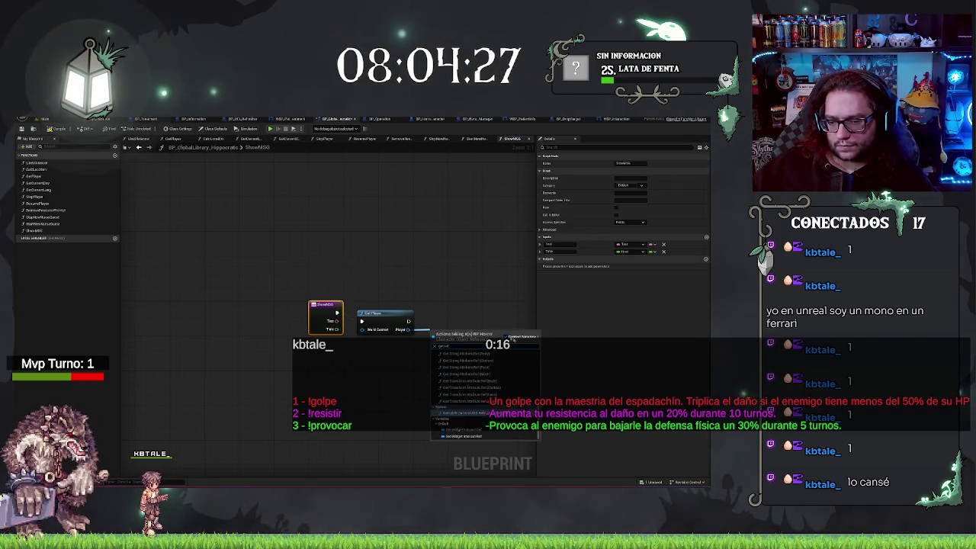
pyautogui.click(467, 436)
pyautogui.moveTo(489, 332); pyautogui.dragTo(504, 322)
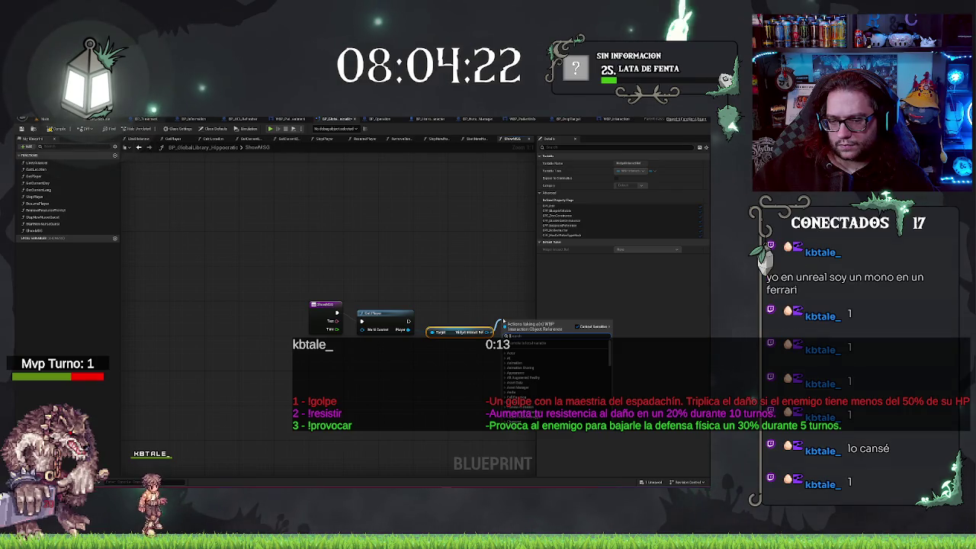
pyautogui.write('msg')
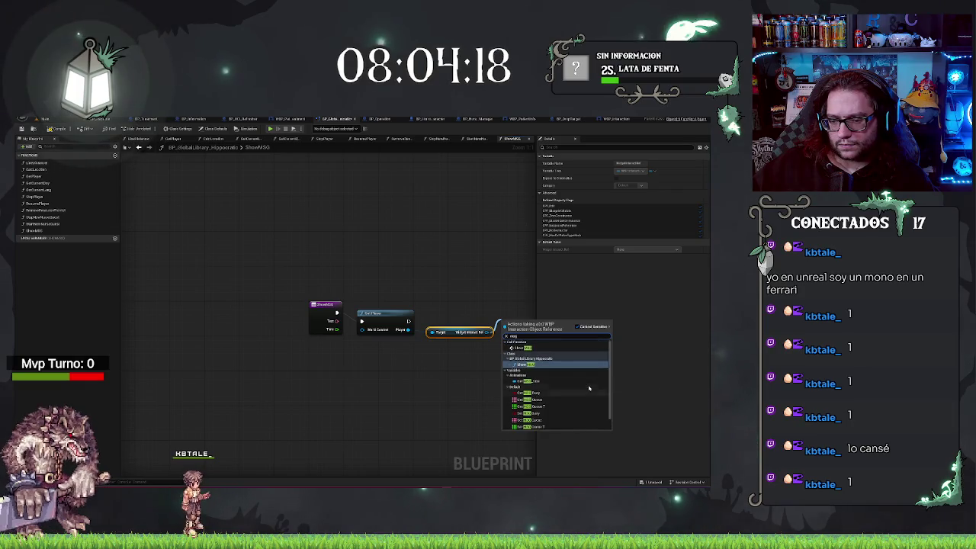
pyautogui.click(526, 365)
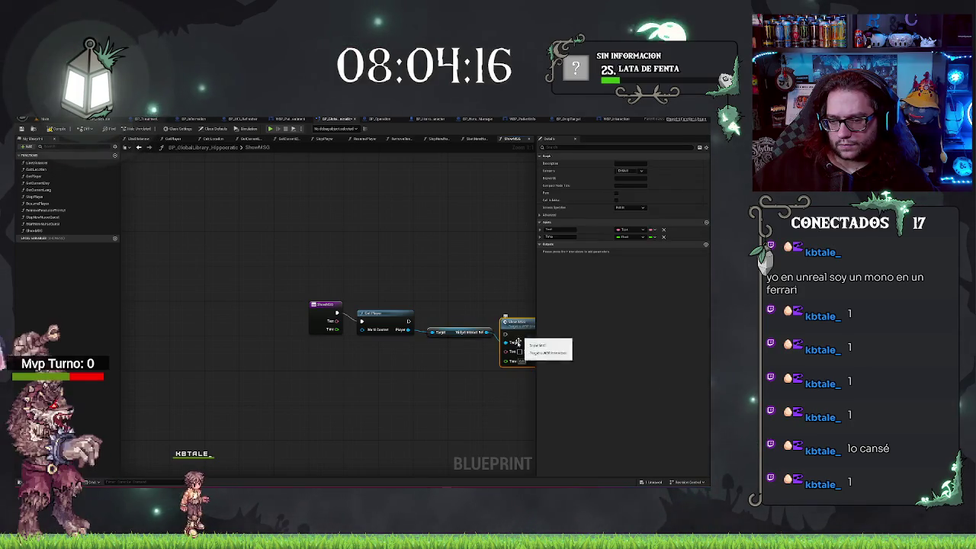
# Wire ShowMSG's Text and Time inputs into the Show MSG node and frame the graph
pyautogui.moveTo(348, 326)
pyautogui.mouseDown()
pyautogui.moveTo(336, 320)
pyautogui.moveTo(507, 360)
pyautogui.mouseUp()
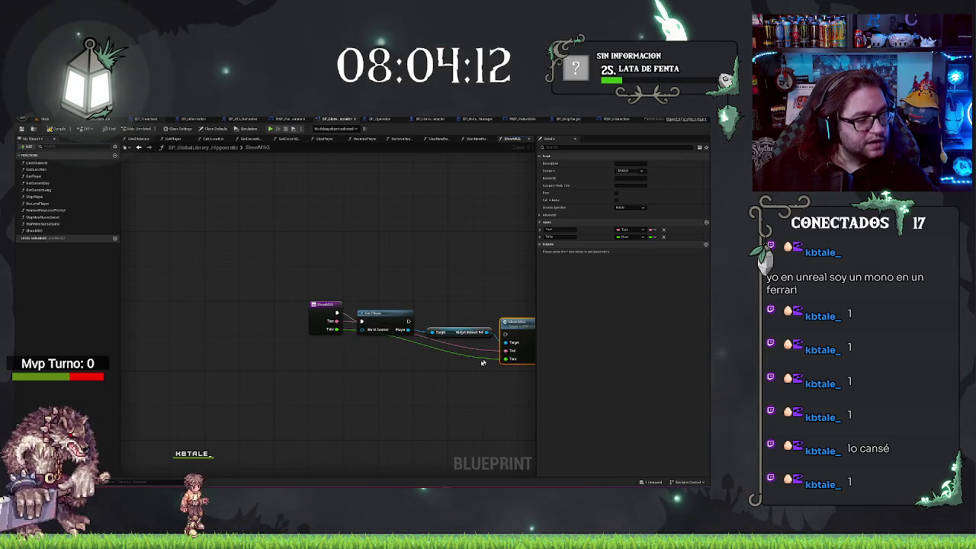
pyautogui.moveTo(477, 308); pyautogui.dragTo(394, 282)
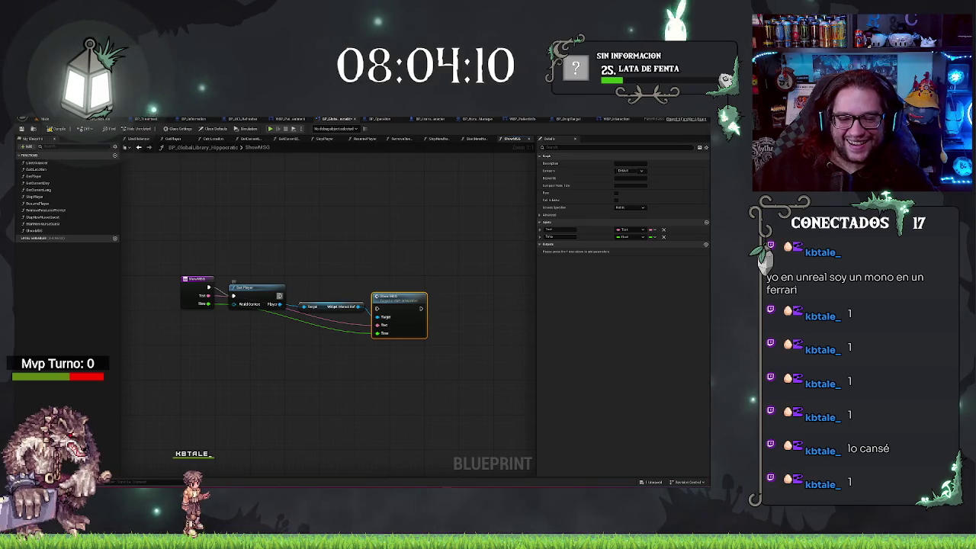
pyautogui.moveTo(186, 234); pyautogui.dragTo(480, 378)
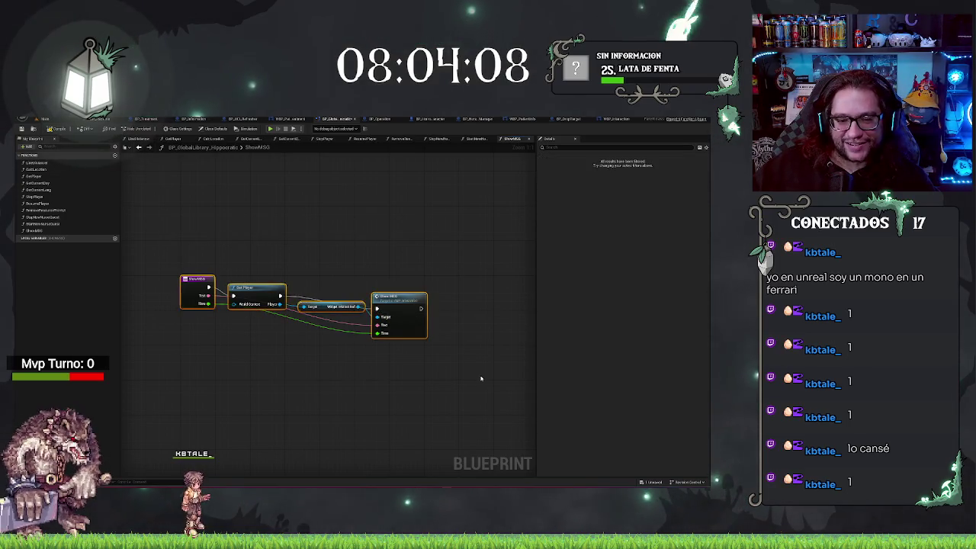
pyautogui.click(311, 218)
pyautogui.moveTo(311, 218); pyautogui.dragTo(517, 253)
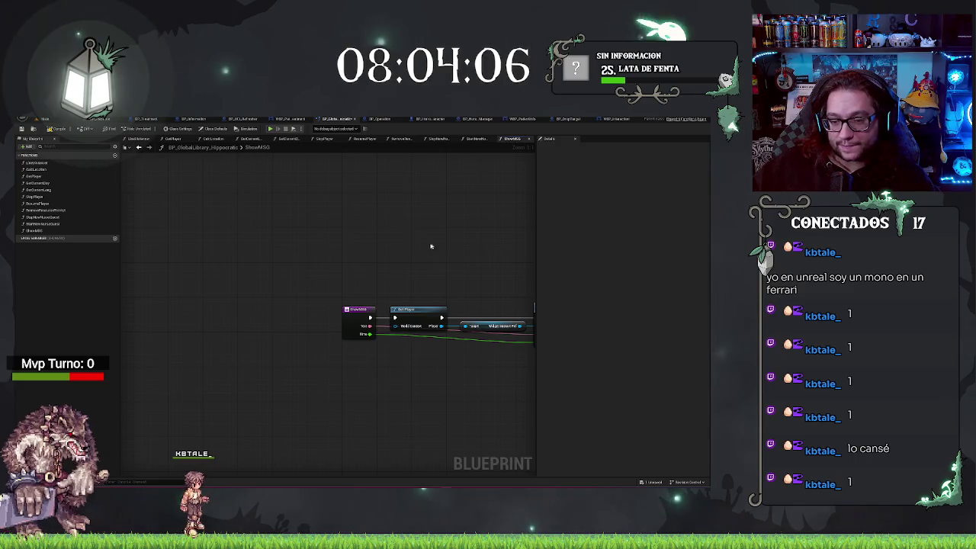
pyautogui.press('Home')
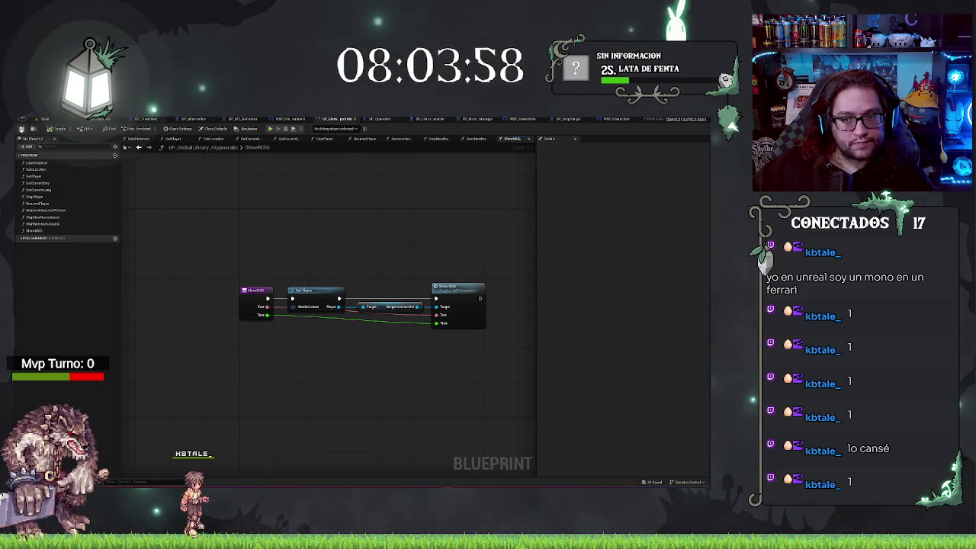
pyautogui.moveTo(394, 218); pyautogui.dragTo(350, 226)
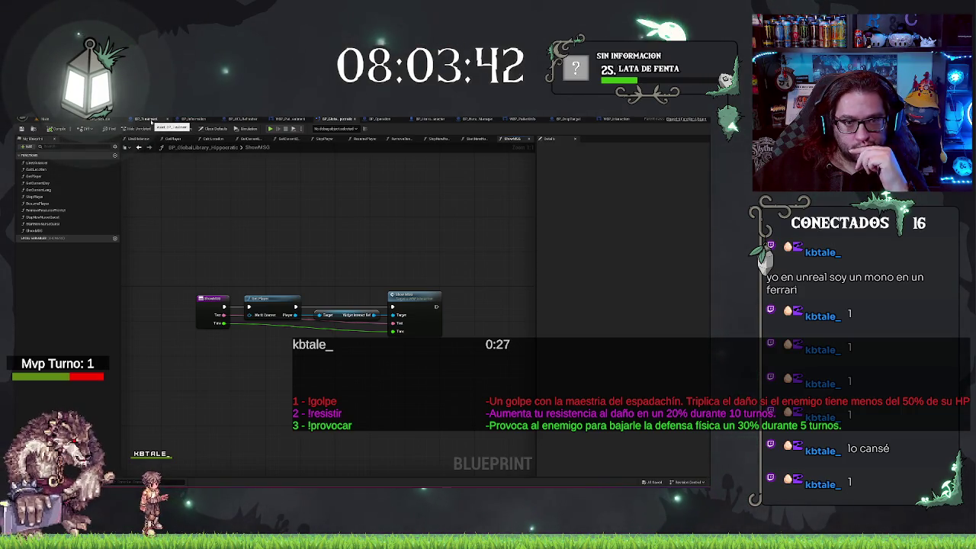
pyautogui.click(152, 119)
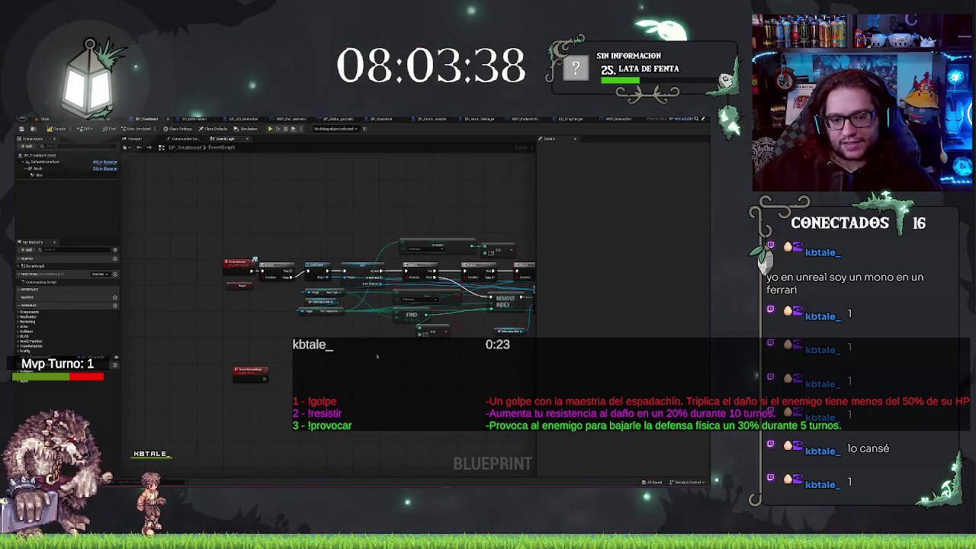
# In BP_Treatment, add a Show MSG node after the Branch and fill in its message text
pyautogui.scroll(2, 297, 373)
pyautogui.click(329, 367)
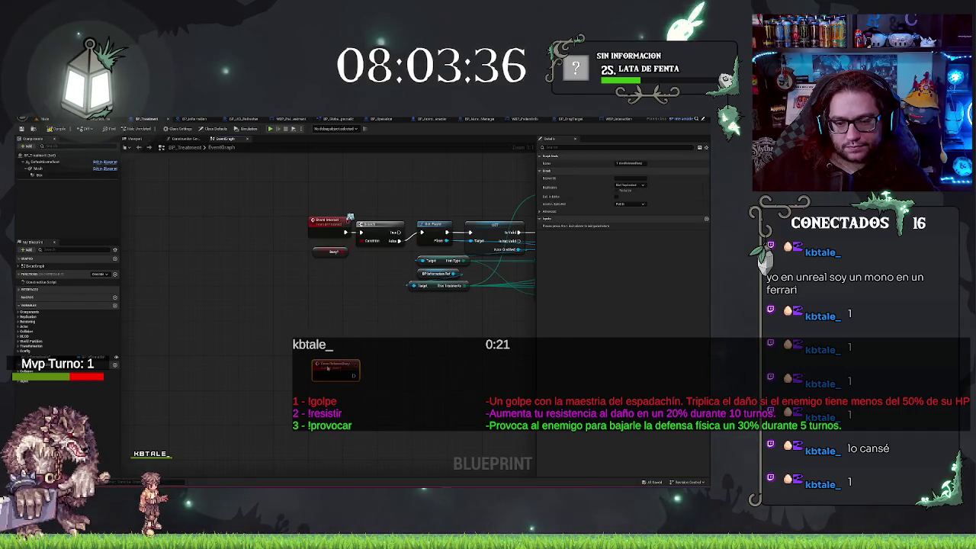
pyautogui.click(418, 365)
pyautogui.moveTo(426, 356); pyautogui.dragTo(358, 364)
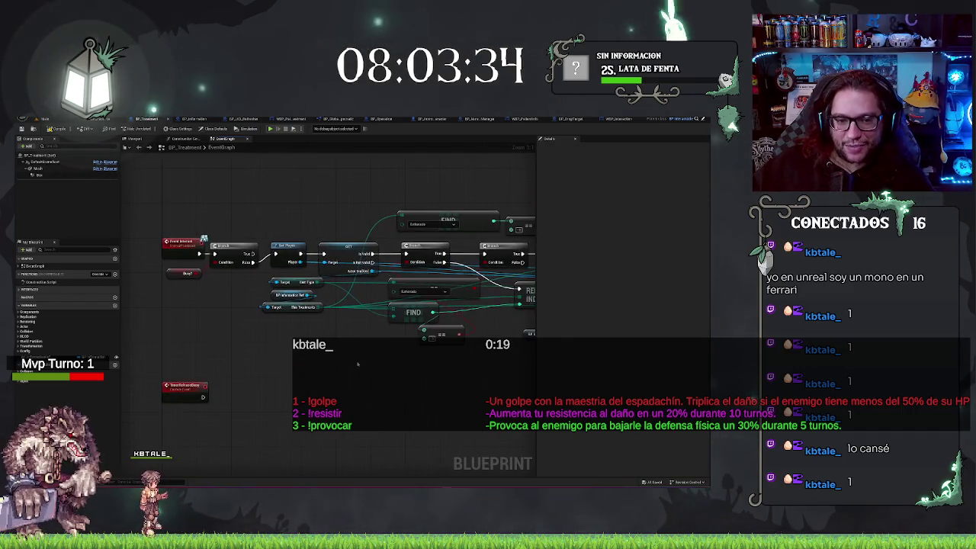
pyautogui.moveTo(286, 230); pyautogui.dragTo(317, 295)
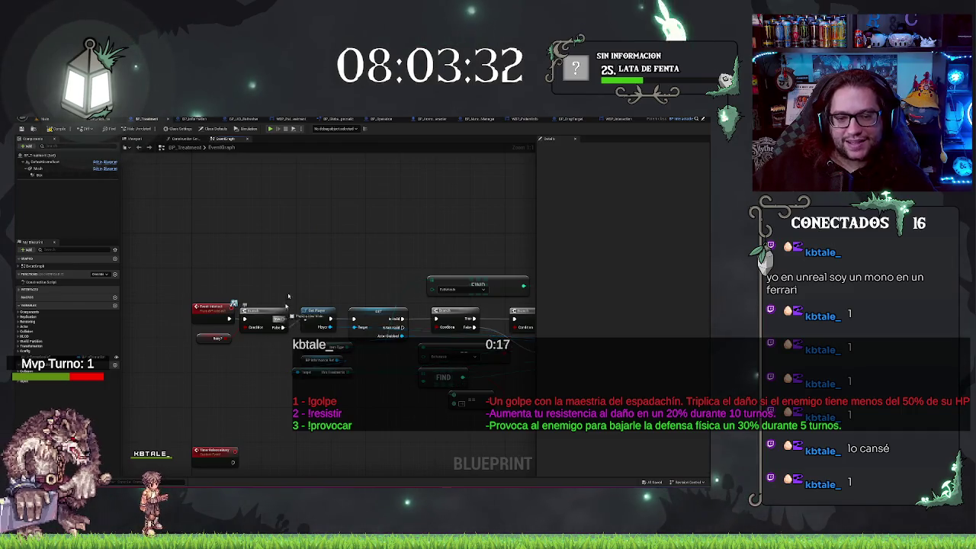
pyautogui.rightClick(287, 271)
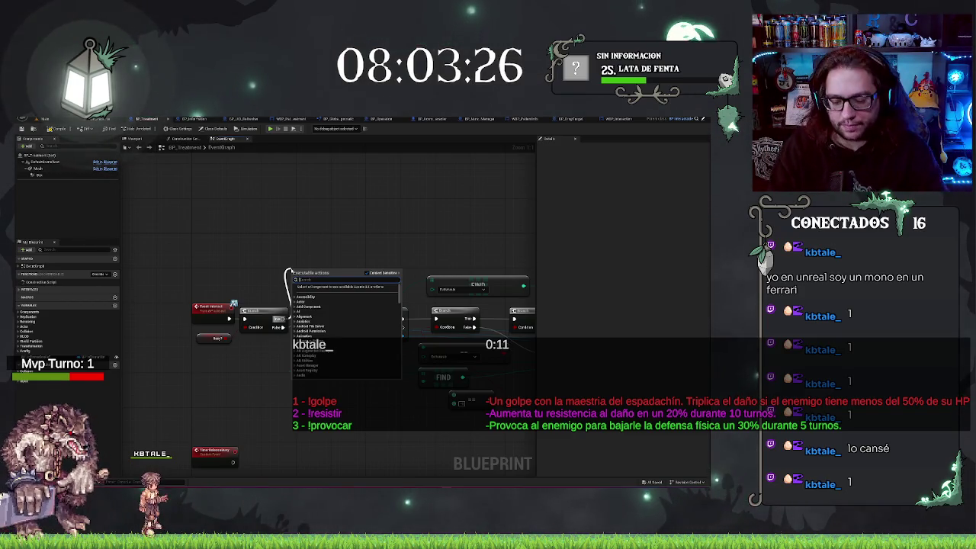
pyautogui.write('show')
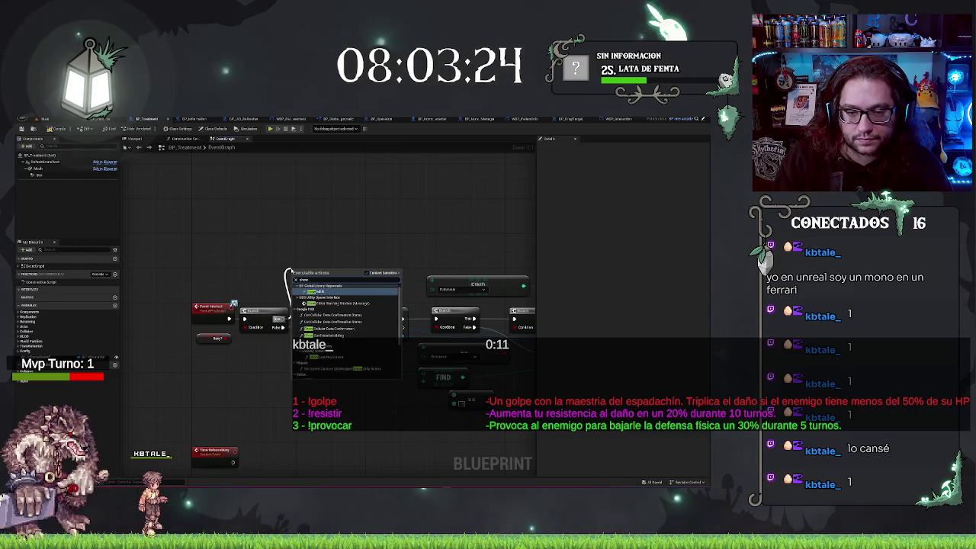
pyautogui.press('Return')
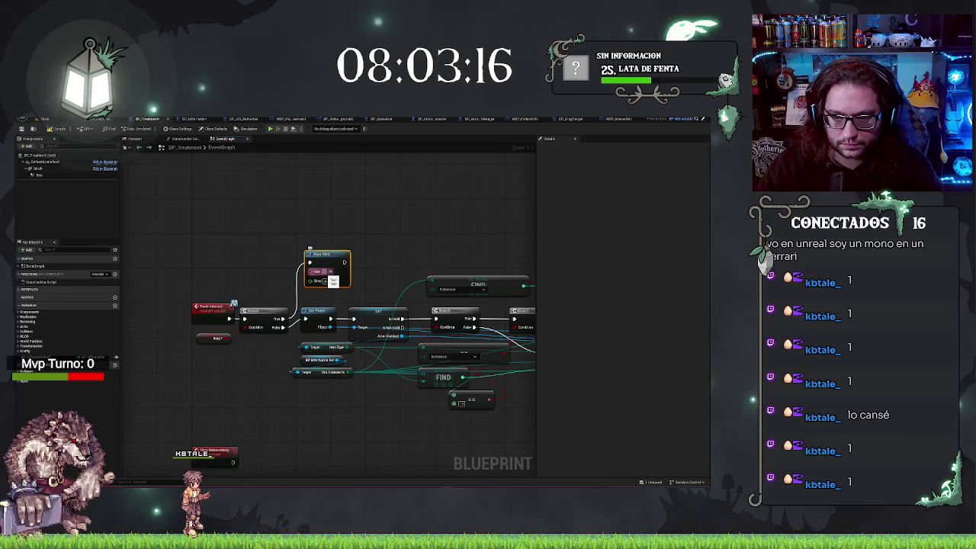
pyautogui.click(319, 273)
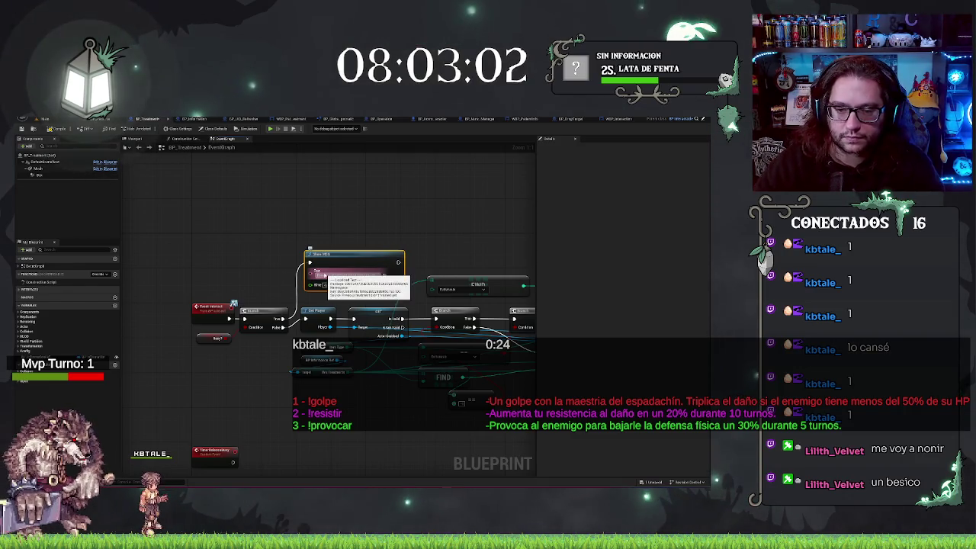
pyautogui.click(340, 199)
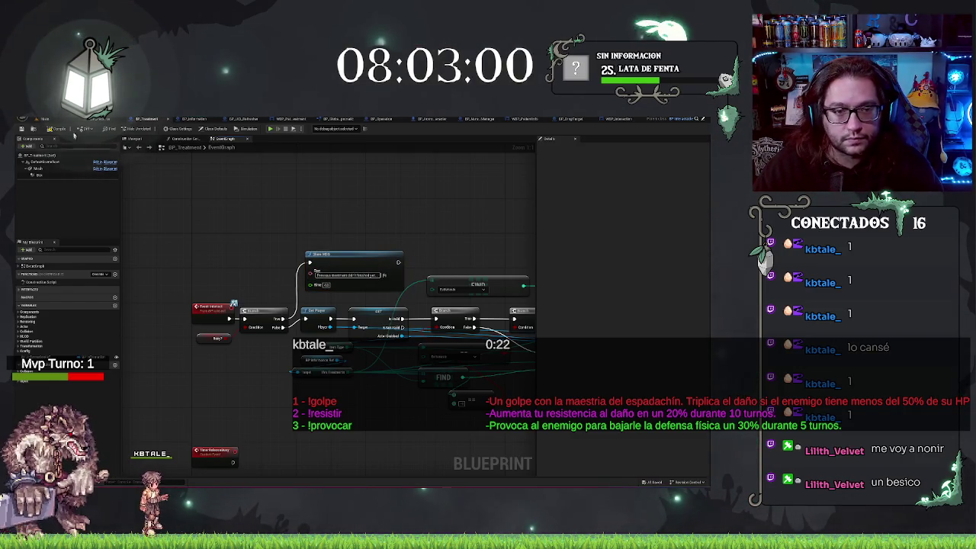
pyautogui.click(51, 120)
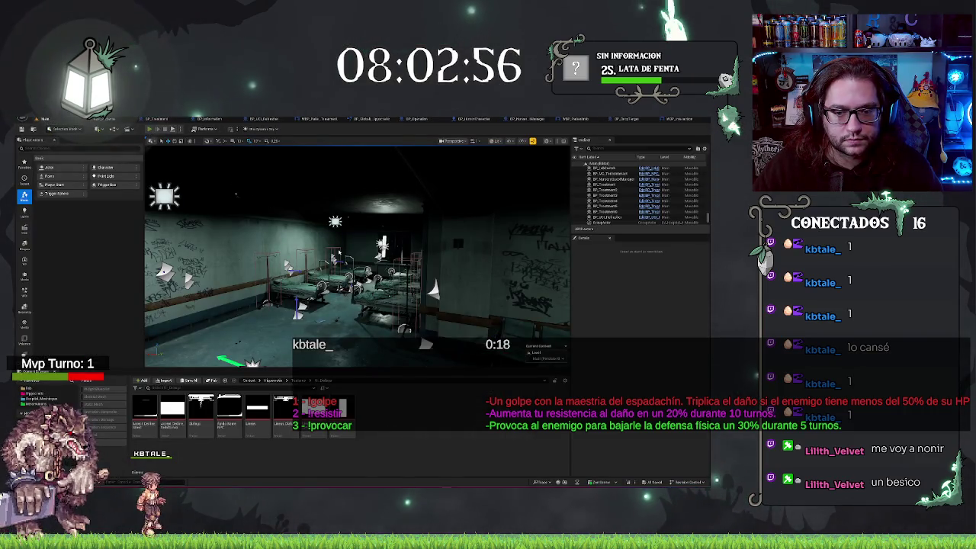
# Briefly play-test the level, then bring up the WBP_Interaction event graph
pyautogui.hotkey('alt', 'p')
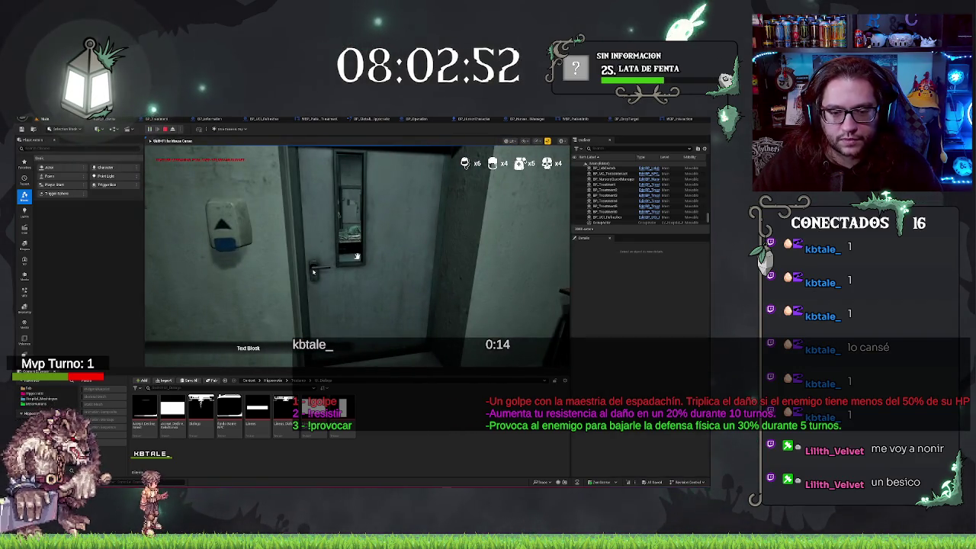
pyautogui.press('Escape')
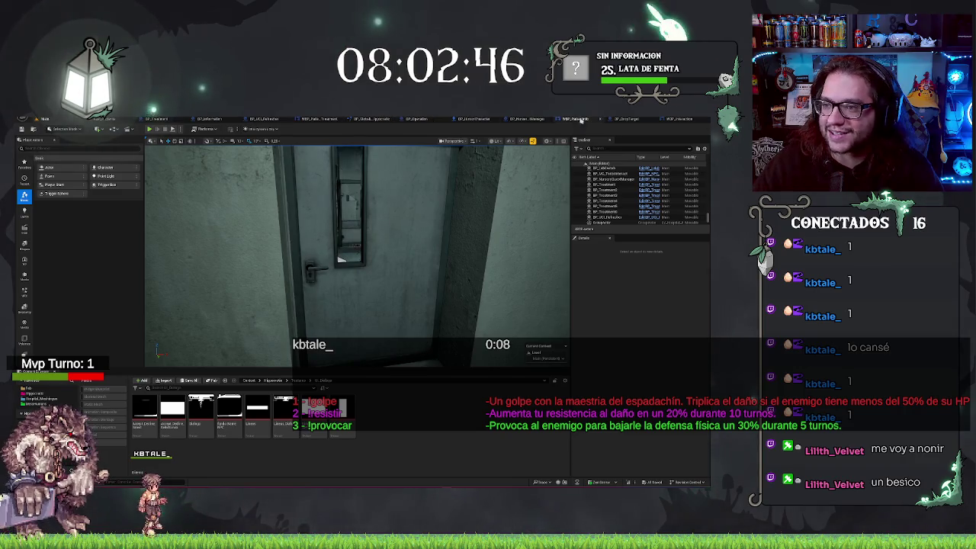
pyautogui.click(677, 119)
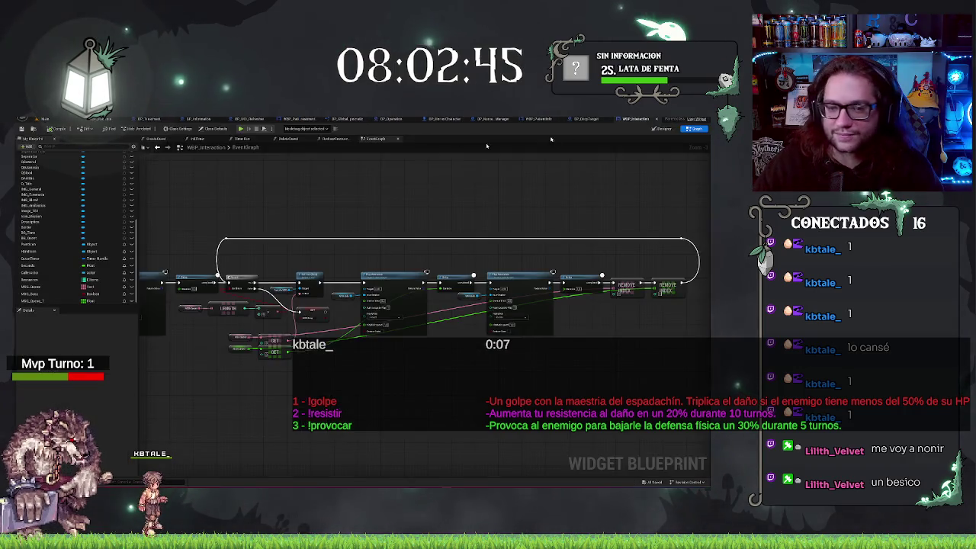
# In the Designer, set the message Text Block's Position X to -1960
pyautogui.click(660, 128)
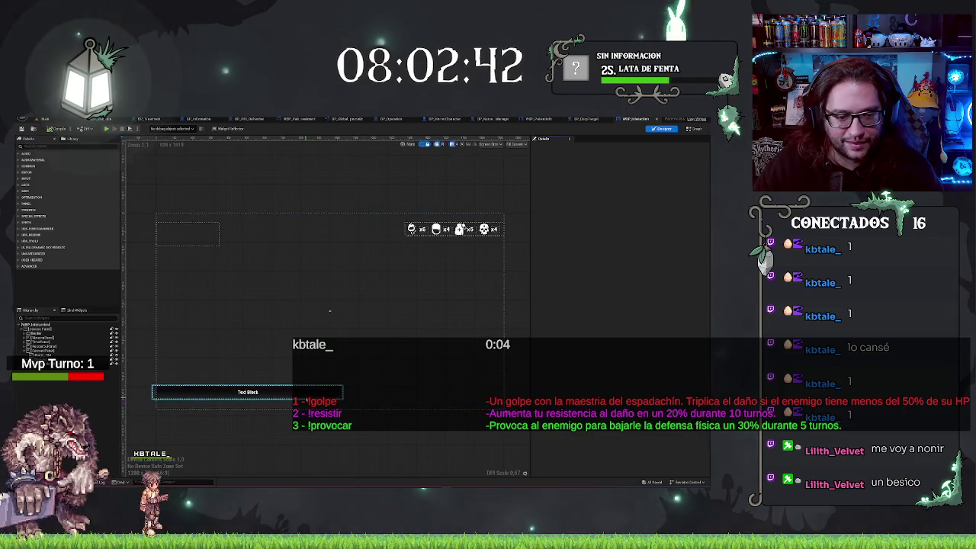
pyautogui.click(44, 351)
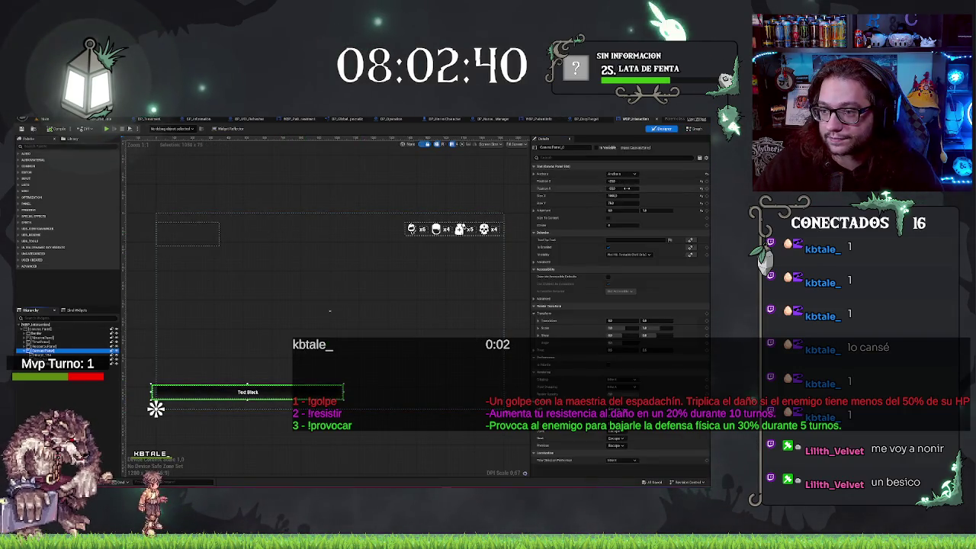
pyautogui.write('-1960')
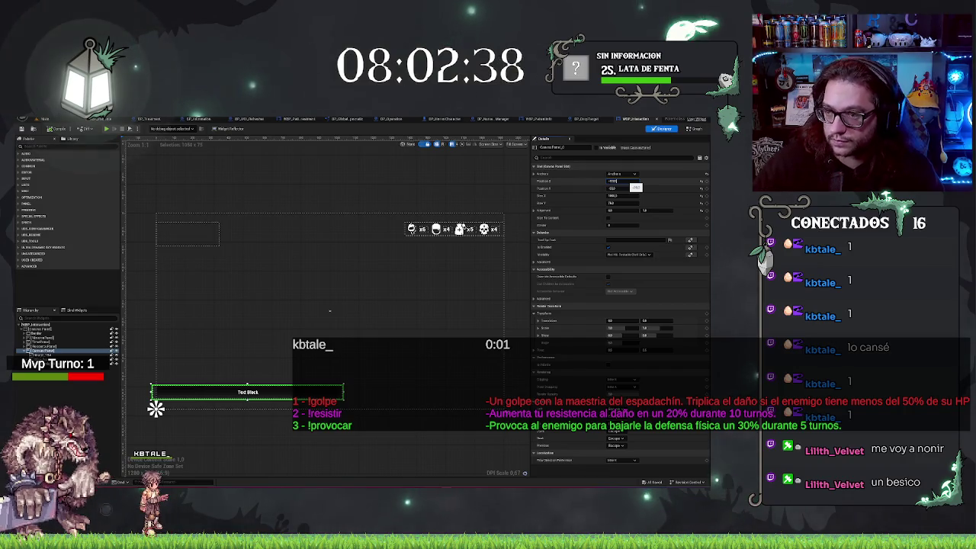
pyautogui.press('Return')
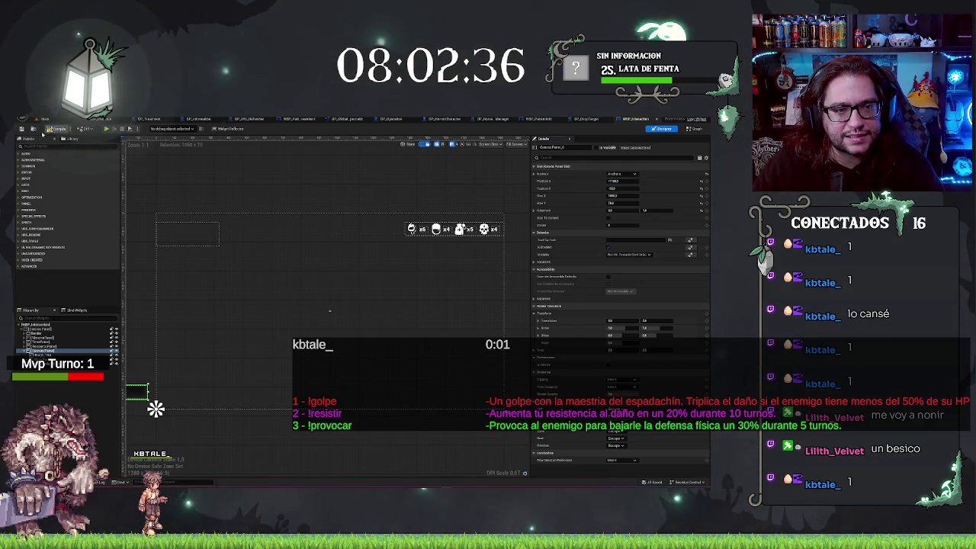
pyautogui.click(57, 128)
pyautogui.click(45, 119)
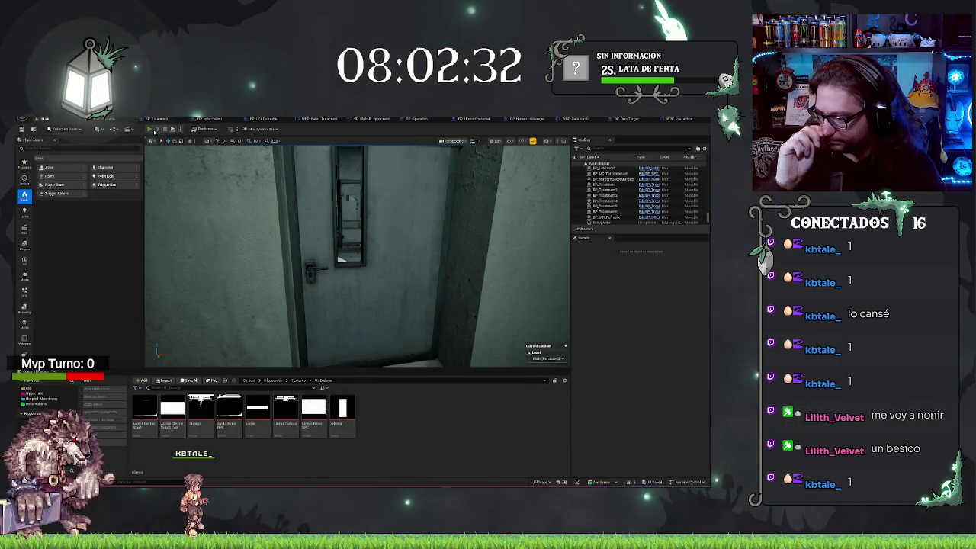
# Play-test the level, pick up the treatment clipboard, then stop the session
pyautogui.hotkey('alt', 'p')
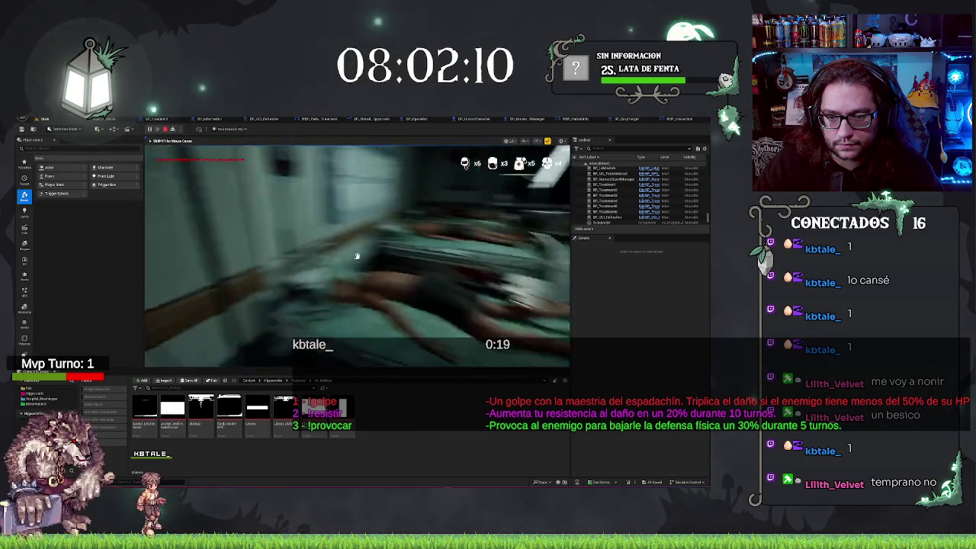
pyautogui.click(356, 256)
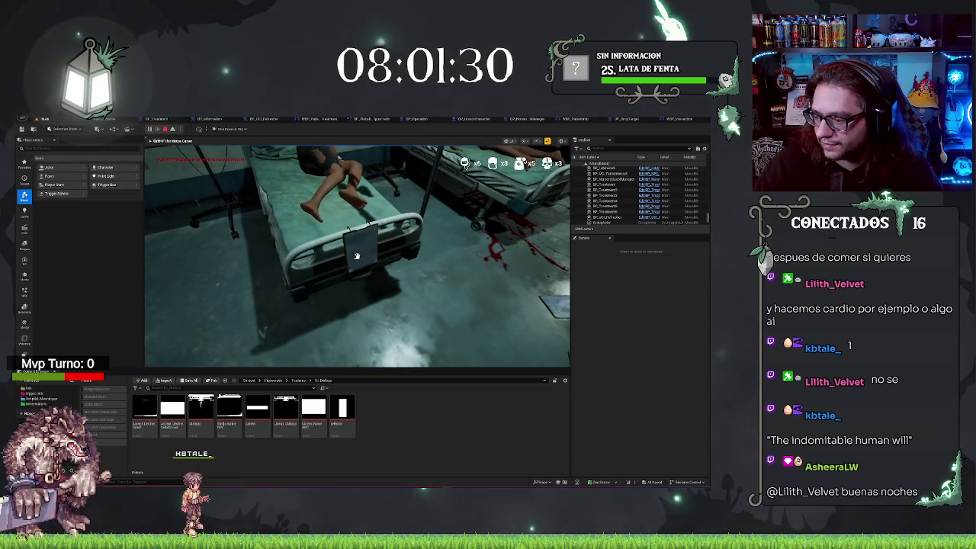
pyautogui.press('Escape')
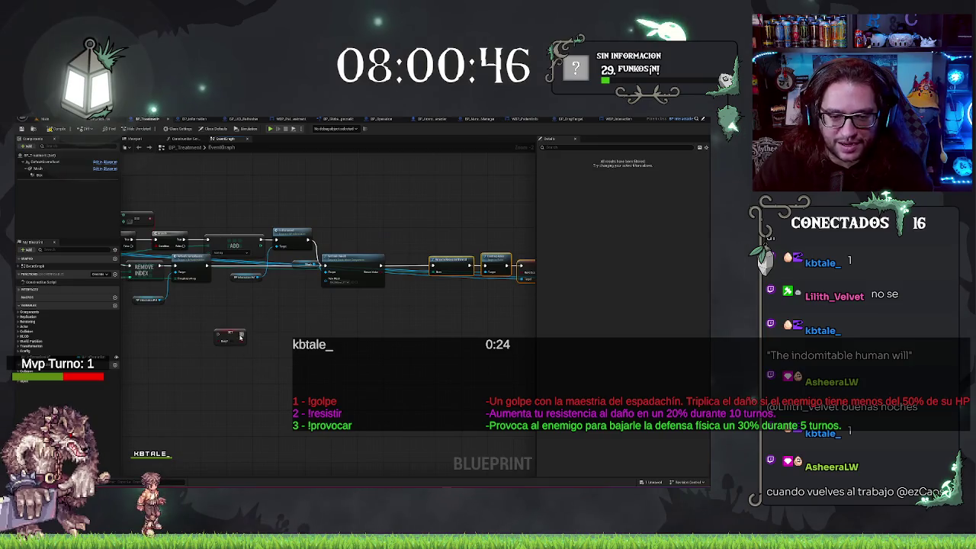
# Splice the SET node into the BP_Treatment execution wire and tidy its placement
pyautogui.moveTo(241, 335); pyautogui.dragTo(404, 270)
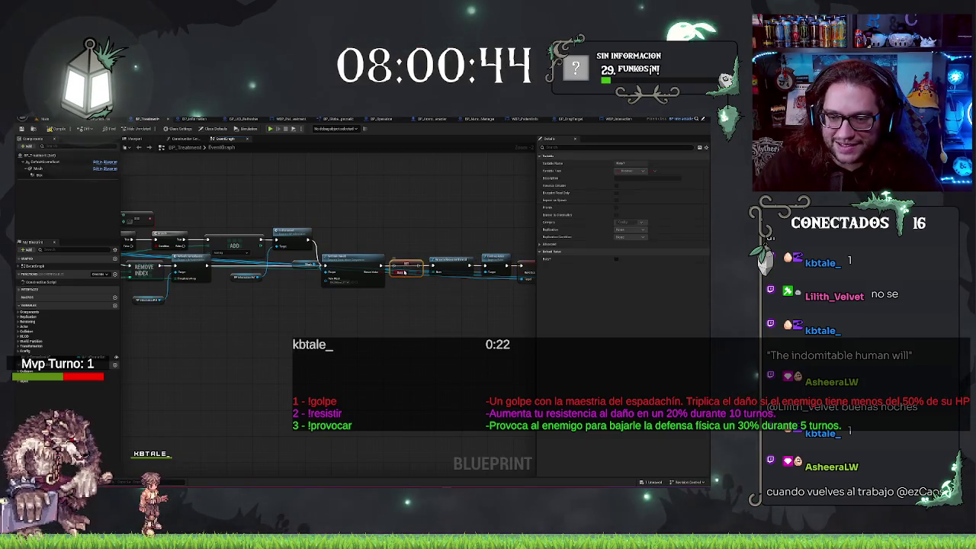
pyautogui.click(390, 267)
pyautogui.moveTo(390, 268); pyautogui.dragTo(385, 263)
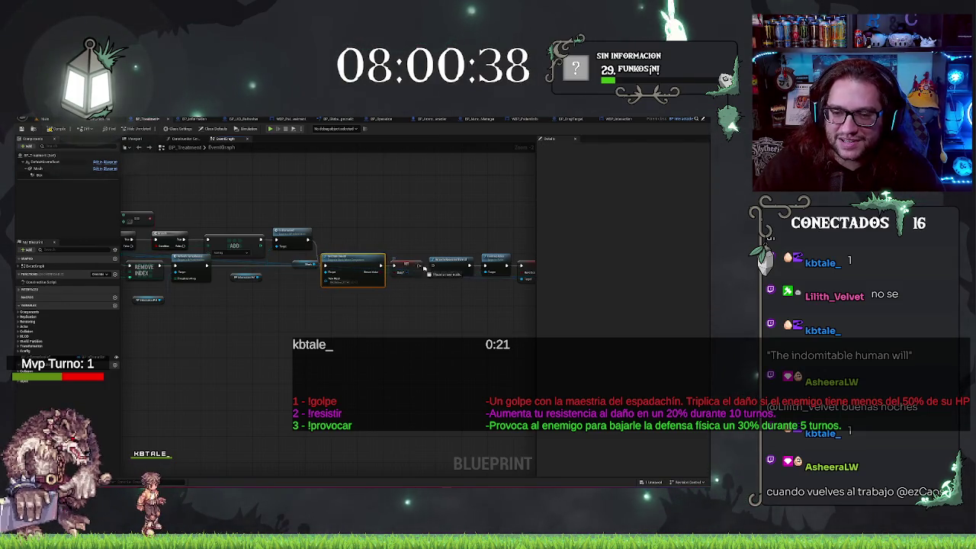
pyautogui.click(64, 130)
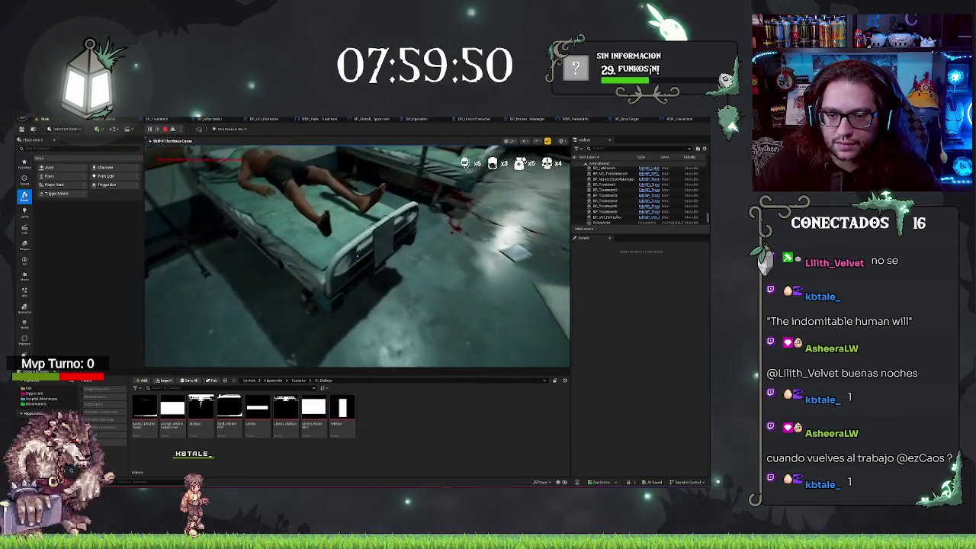
# Pick up and read the clipboard in game, then stop and switch to WBP_Interaction
pyautogui.click(356, 256)
pyautogui.click(356, 256)
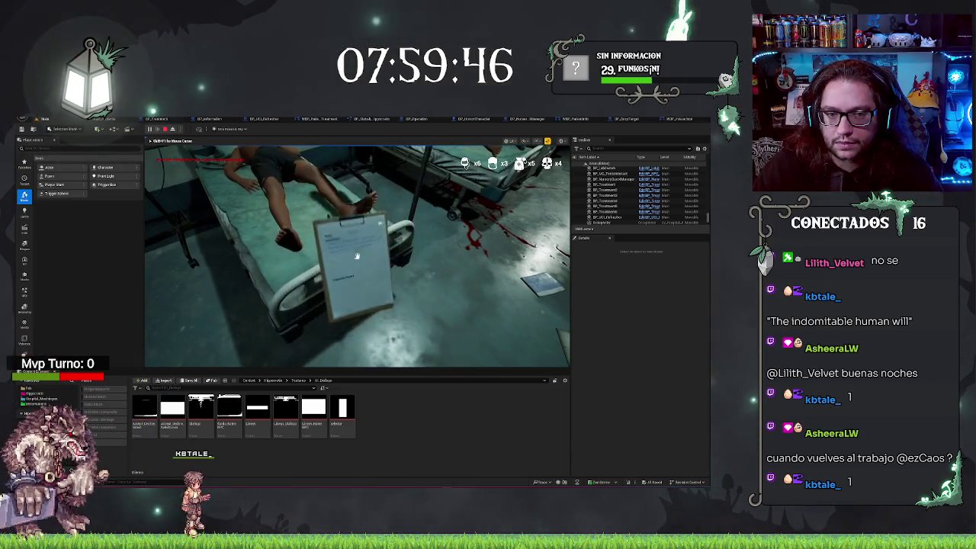
pyautogui.press('Escape')
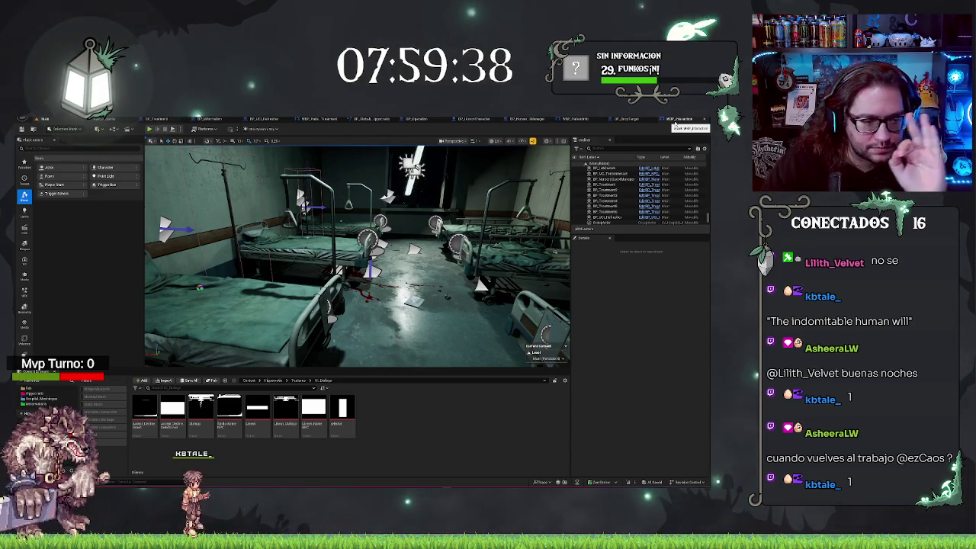
pyautogui.click(674, 122)
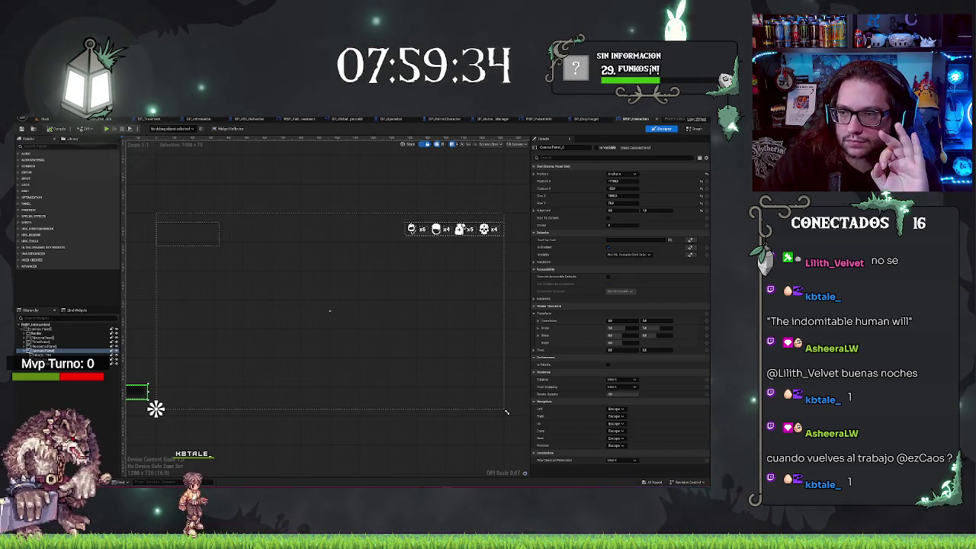
pyautogui.click(694, 129)
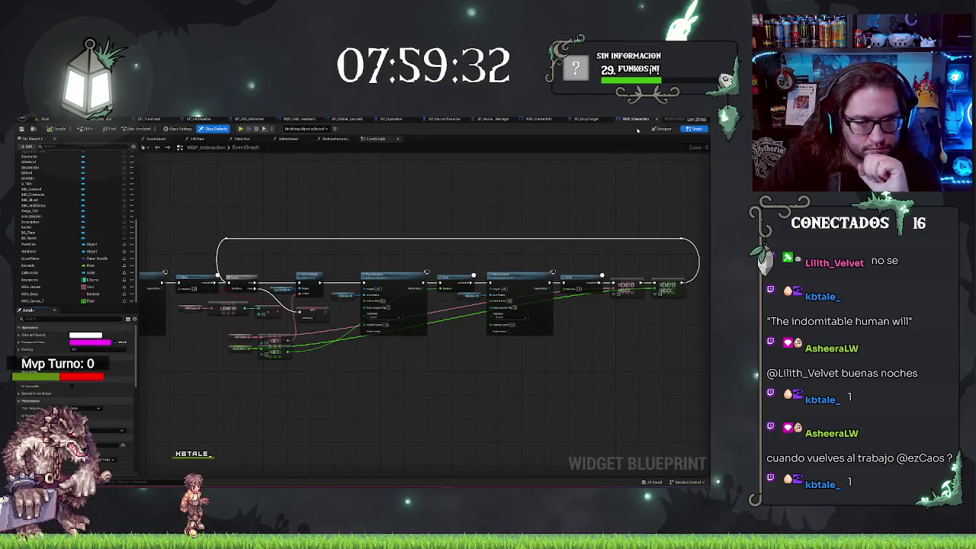
pyautogui.scroll(3, 358, 189)
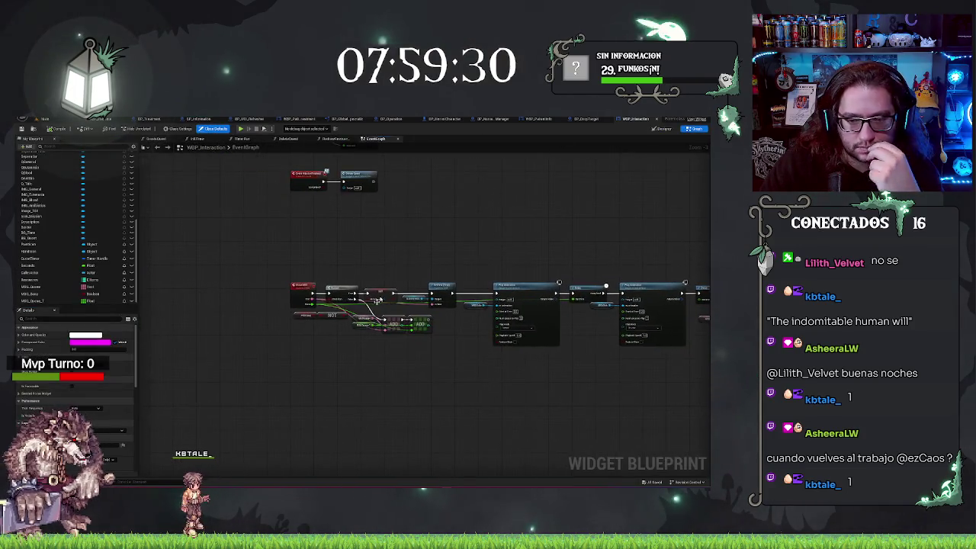
pyautogui.click(301, 371)
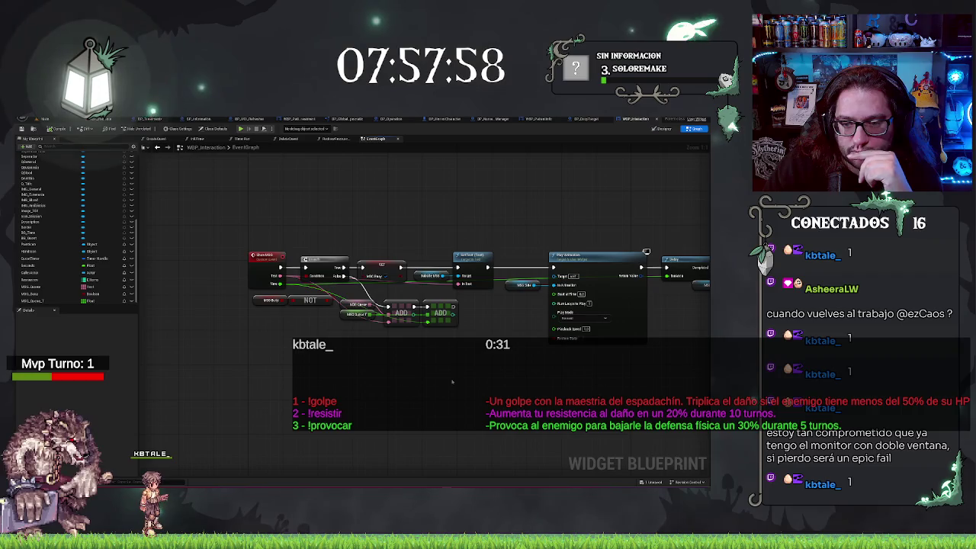
pyautogui.moveTo(538, 354); pyautogui.dragTo(449, 355)
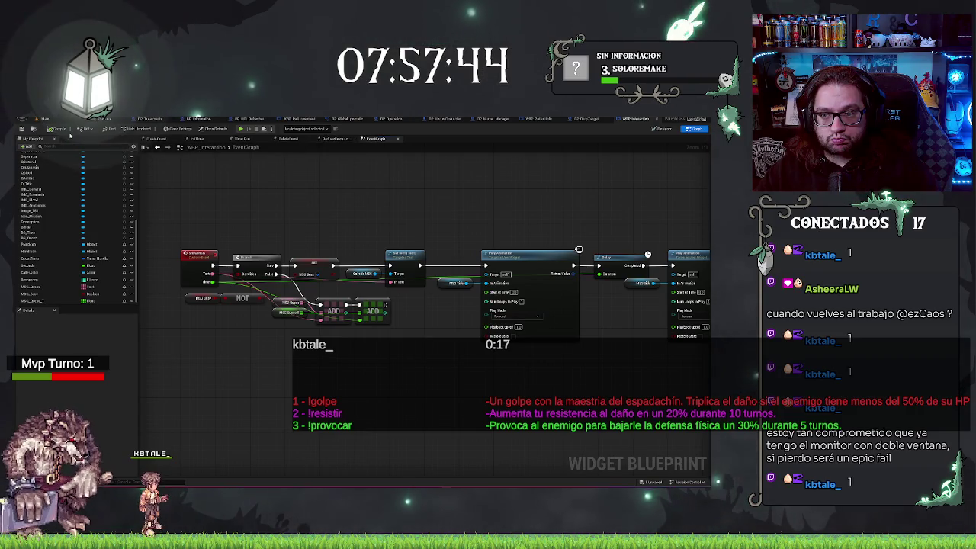
pyautogui.hotkey('ctrl', 'Tab')
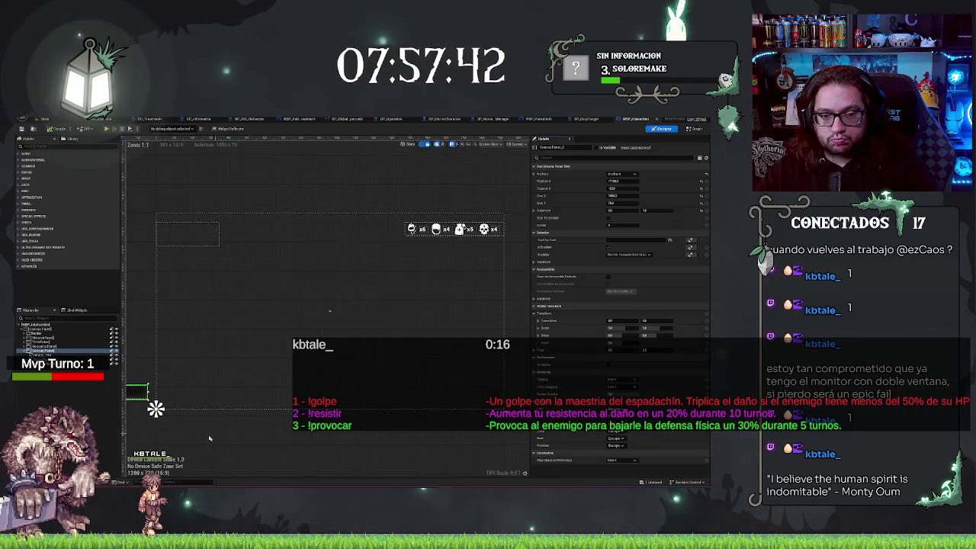
pyautogui.moveTo(155, 409); pyautogui.dragTo(389, 372)
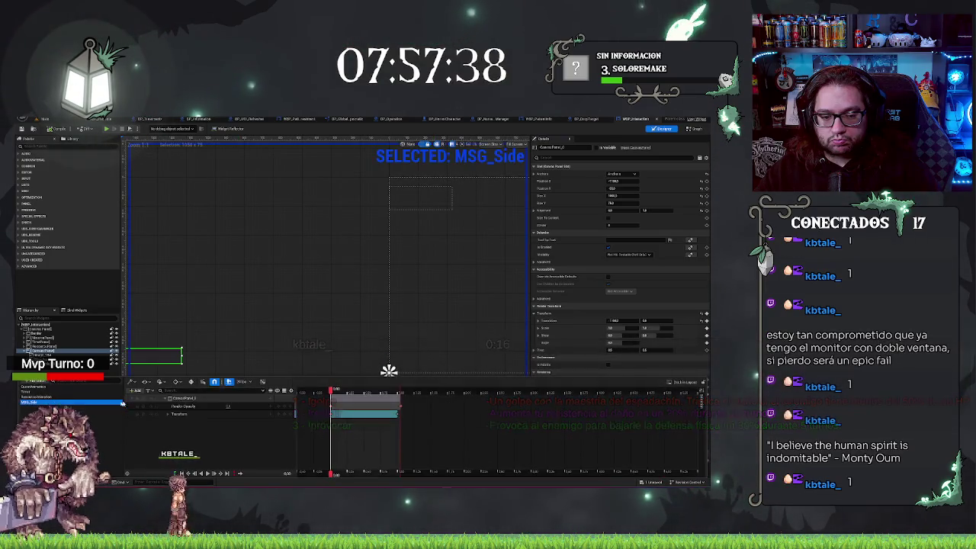
# Preview the MSG_Side animation and expand its Transform > Translation X and Y tracks
pyautogui.scroll(-4, 286, 347)
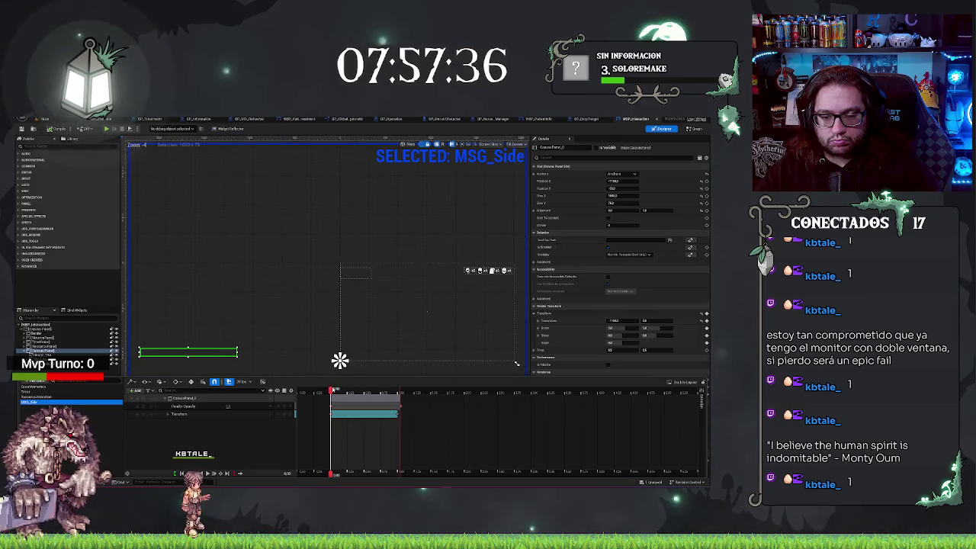
pyautogui.press('space')
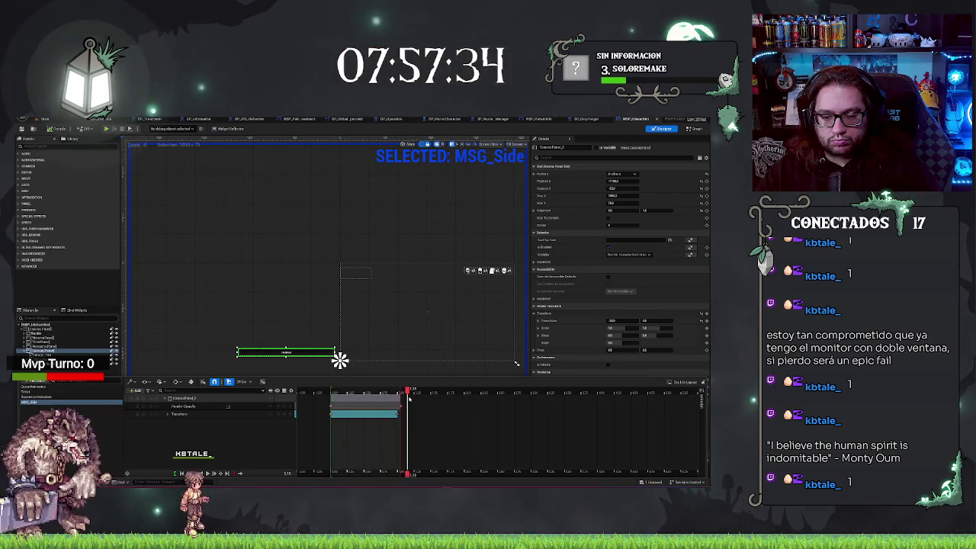
pyautogui.moveTo(409, 398); pyautogui.dragTo(331, 397)
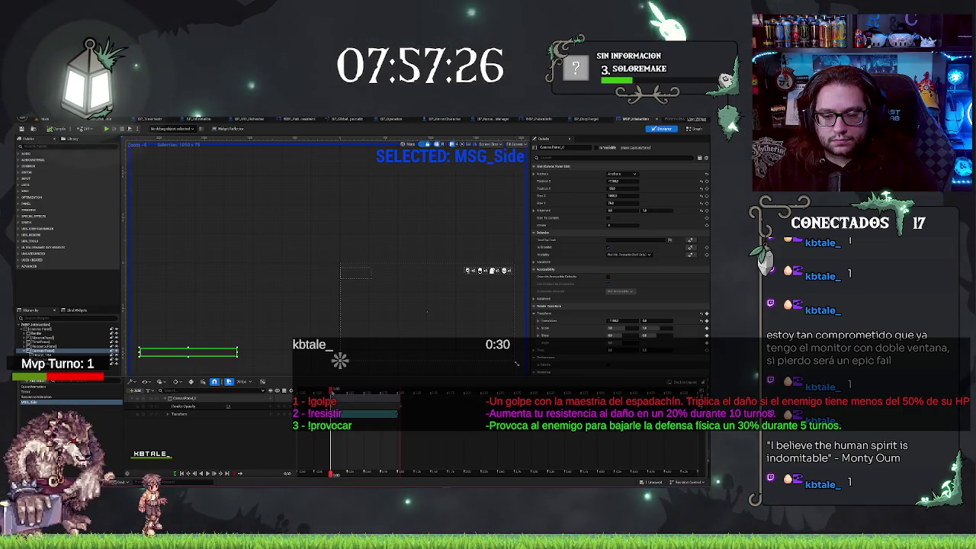
pyautogui.moveTo(330, 397); pyautogui.dragTo(398, 404)
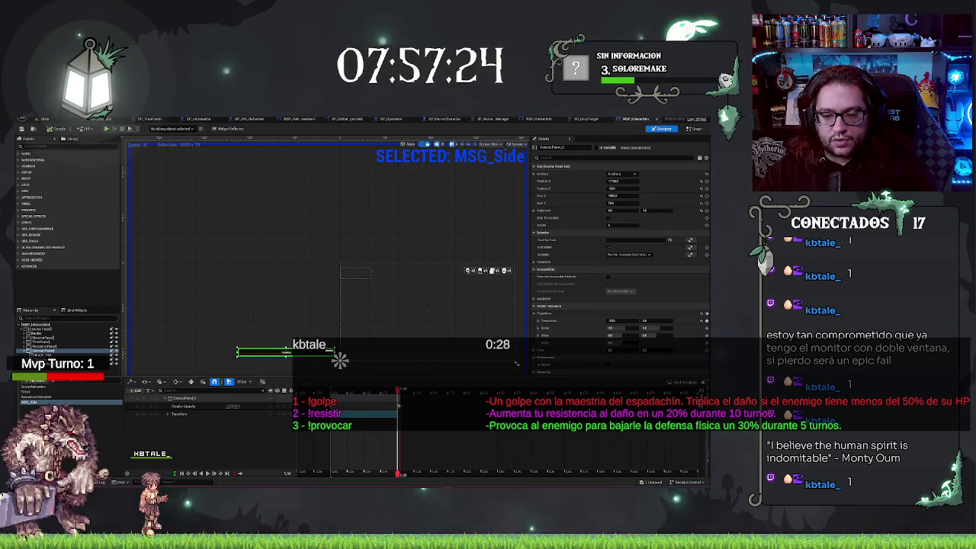
pyautogui.click(168, 413)
pyautogui.click(170, 421)
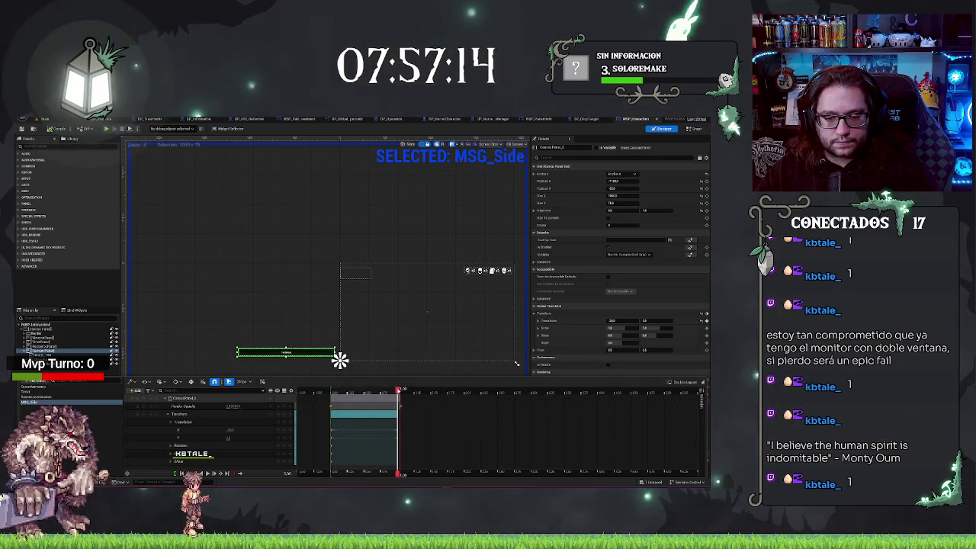
# Key the message's X translation at the animation's start and end
pyautogui.click(331, 393)
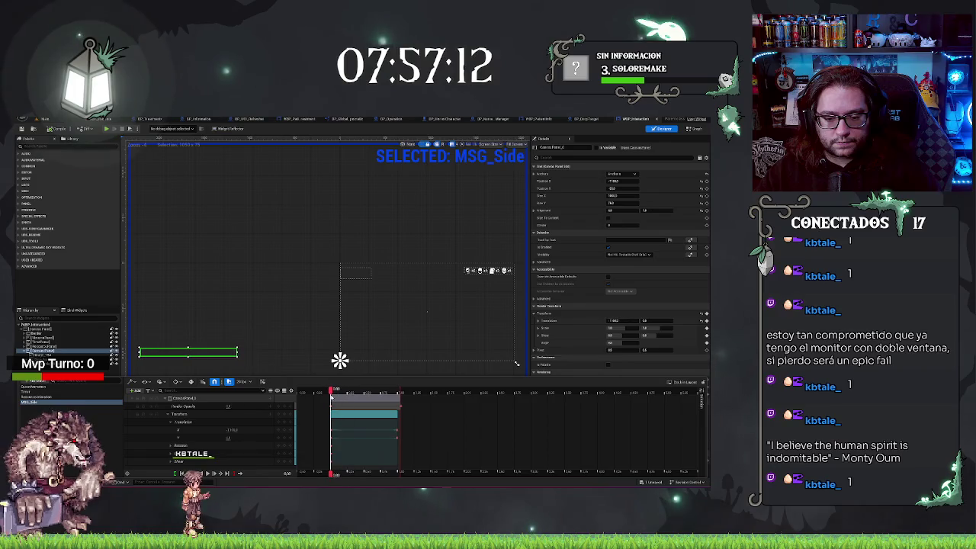
pyautogui.click(231, 430)
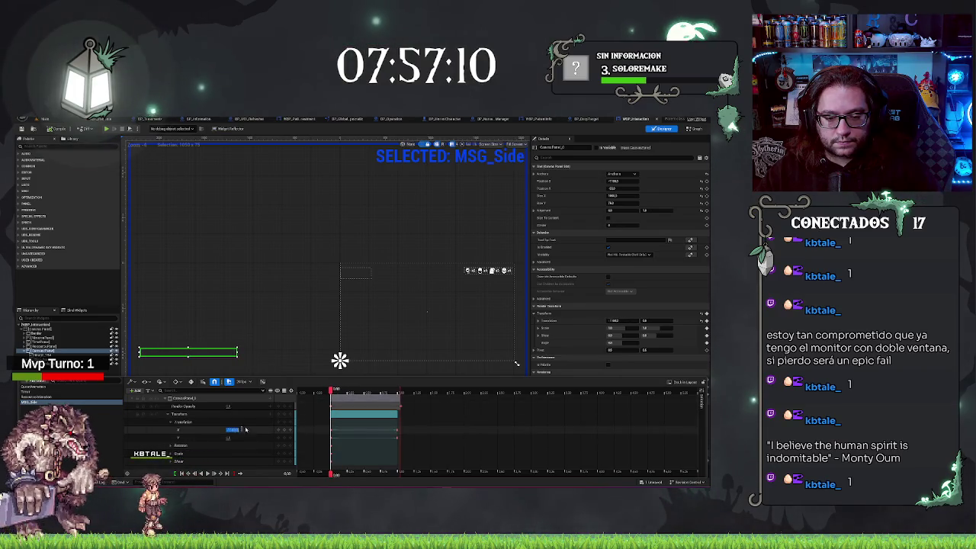
pyautogui.press('Return')
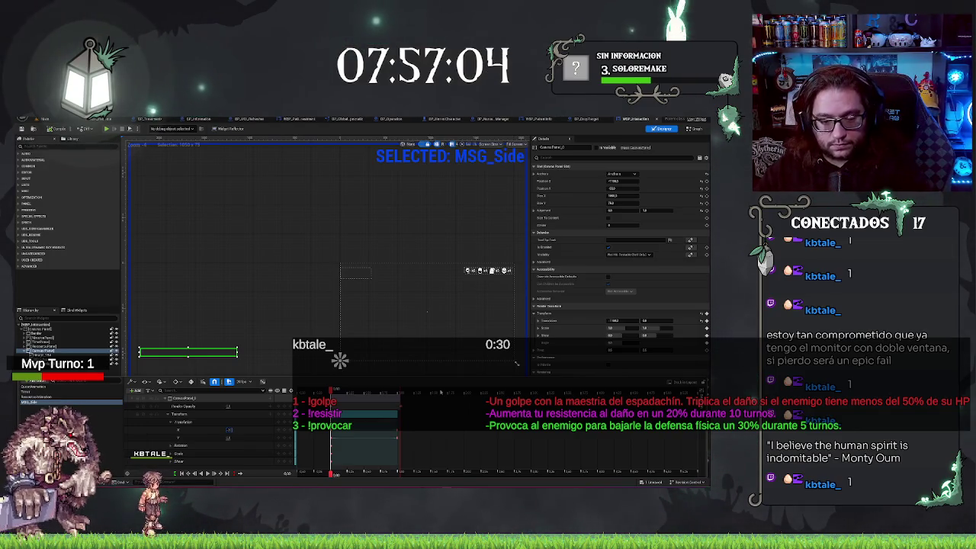
pyautogui.click(395, 431)
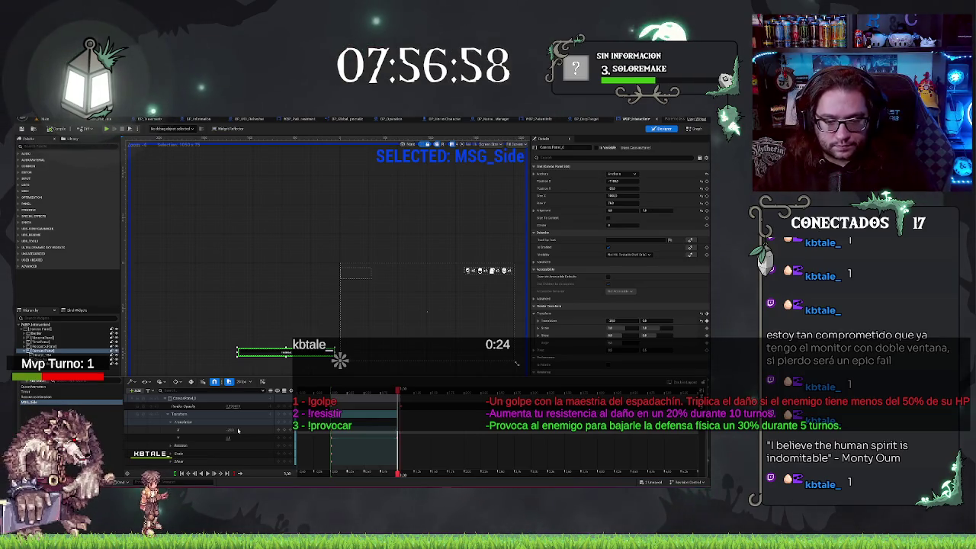
pyautogui.moveTo(231, 429)
pyautogui.mouseDown()
pyautogui.moveTo(268, 429)
pyautogui.moveTo(244, 416)
pyautogui.mouseUp()
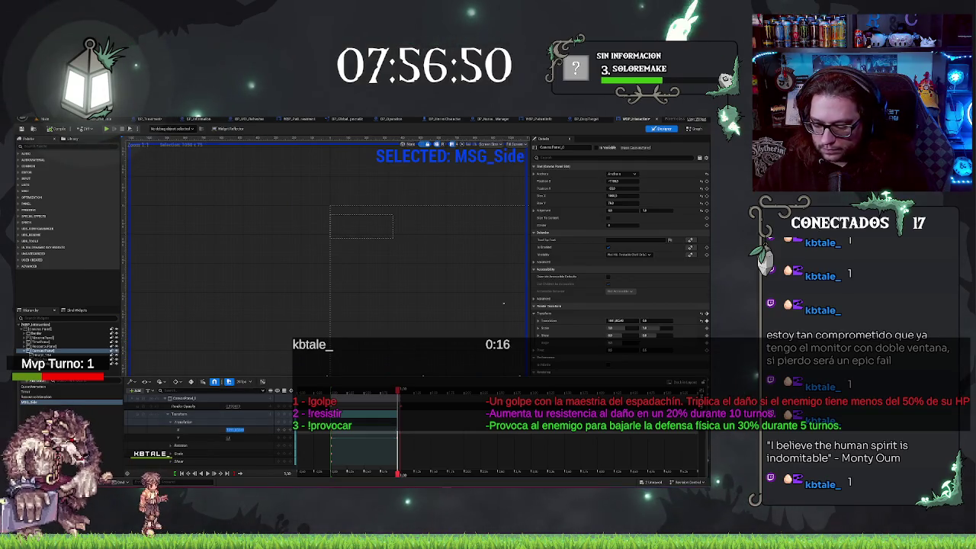
pyautogui.click(231, 429)
pyautogui.moveTo(324, 263)
pyautogui.mouseDown()
pyautogui.moveTo(326, 239)
pyautogui.moveTo(322, 292)
pyautogui.mouseUp()
# Play the slide animation to check it and save WBP_Interaction
pyautogui.hotkey('ctrl', 'shift', 'space')
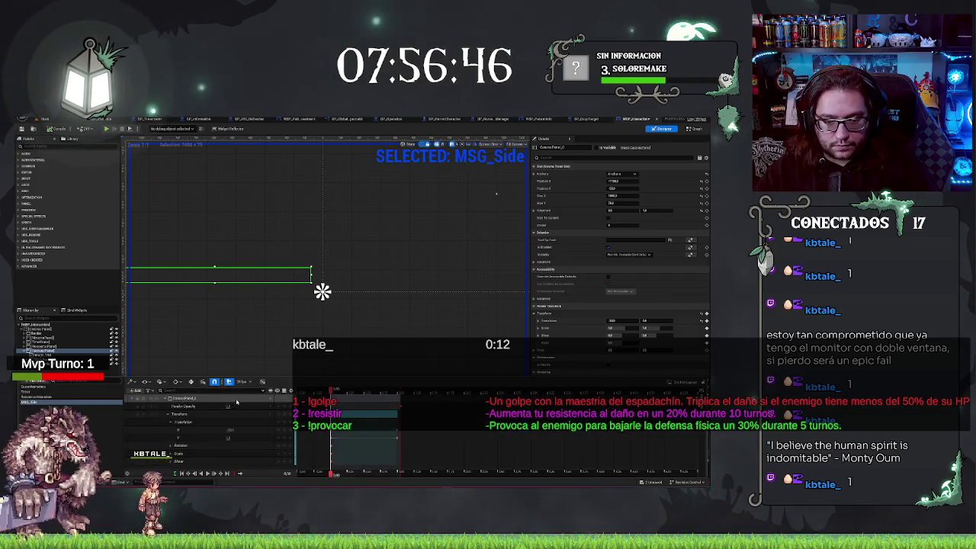
pyautogui.press('space')
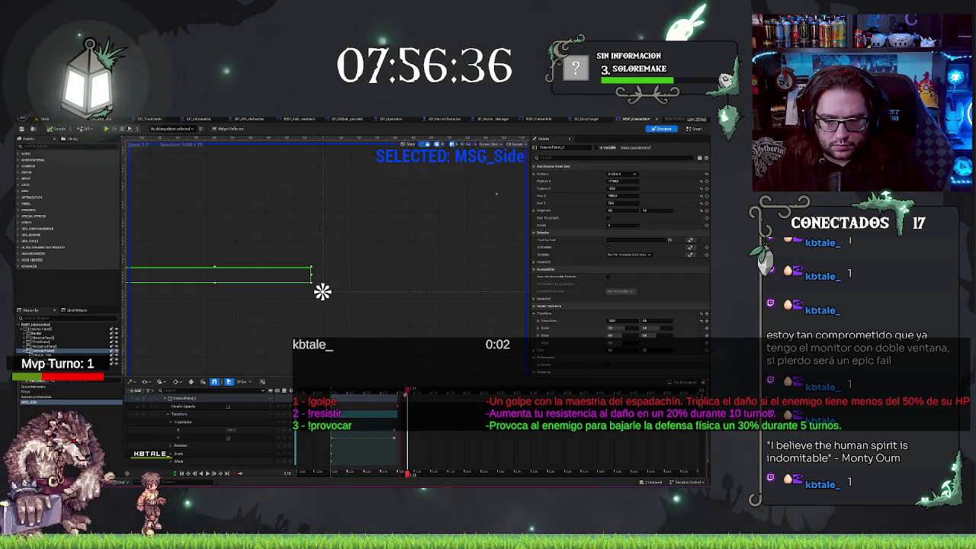
pyautogui.hotkey('ctrl', 's')
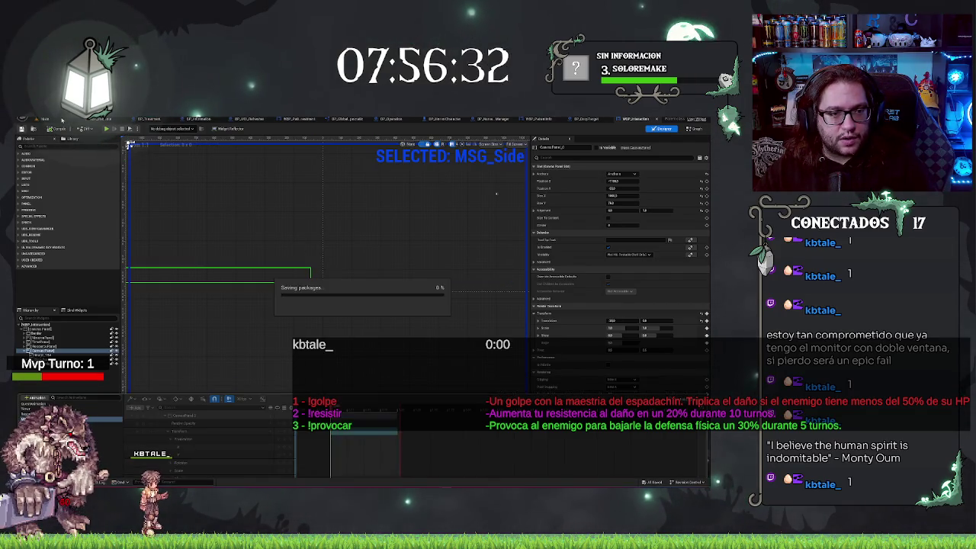
pyautogui.click(46, 119)
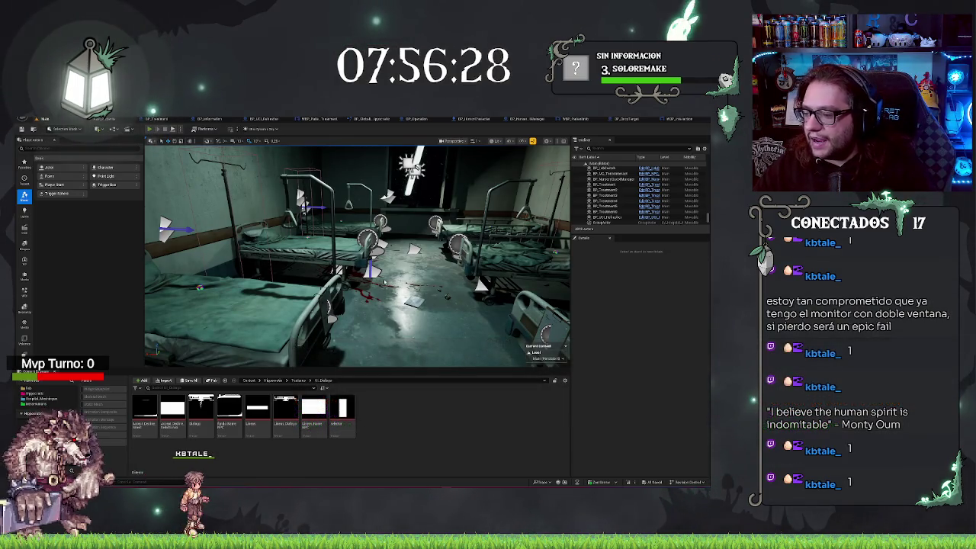
# Start a play-test, pick up a box from the shelf, and interact with the patient's bed
pyautogui.hotkey('alt', 'p')
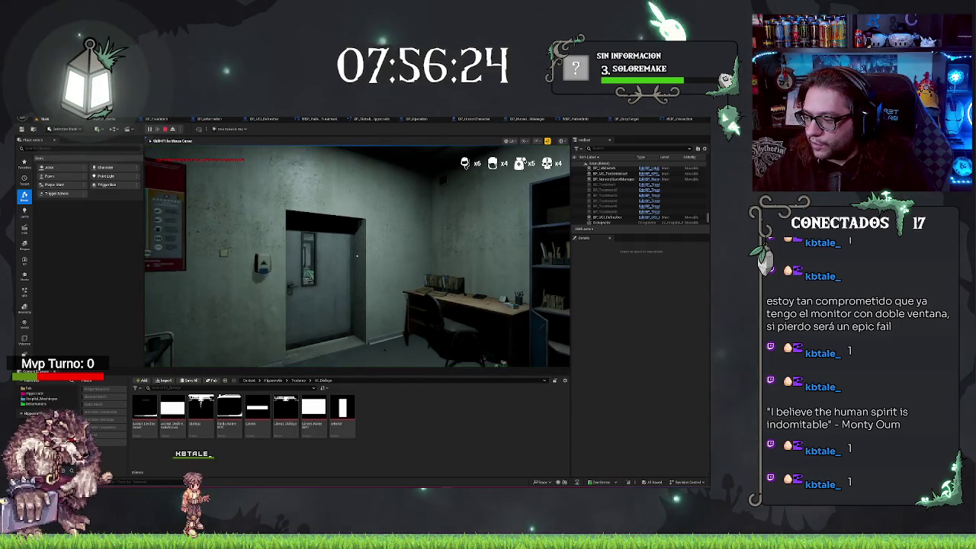
pyautogui.press('w')
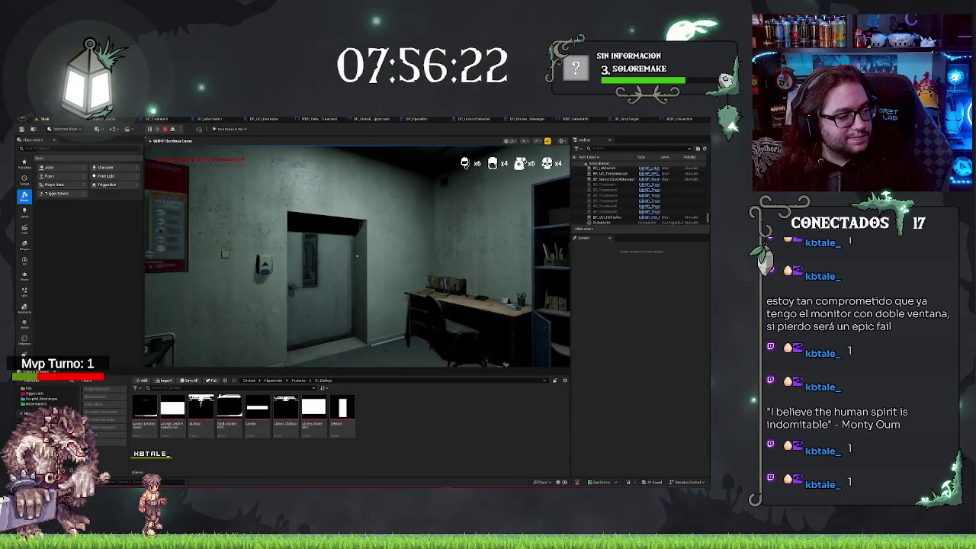
pyautogui.moveTo(357, 256)
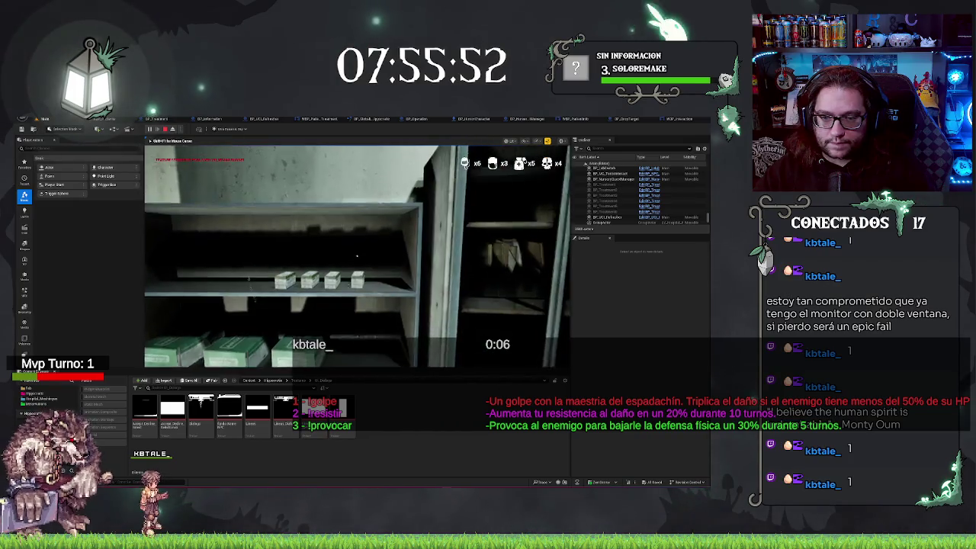
pyautogui.click(357, 256)
pyautogui.moveTo(357, 256)
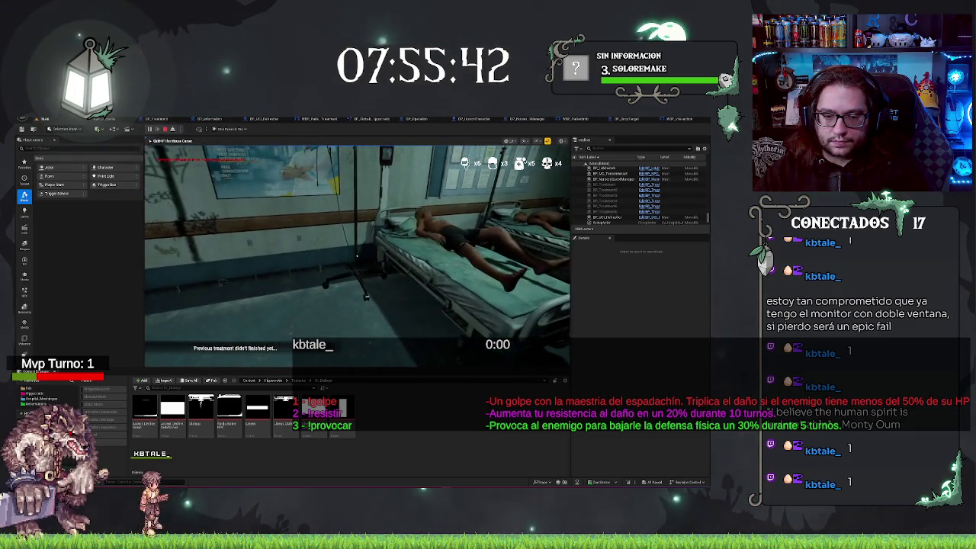
pyautogui.click(357, 256)
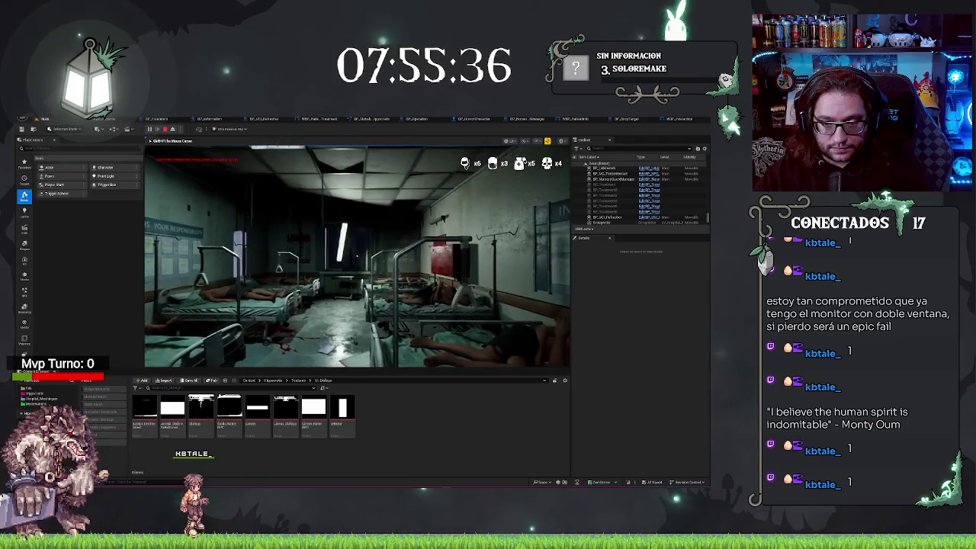
# Walk through the ward back toward the beds and poster
pyautogui.press('w')
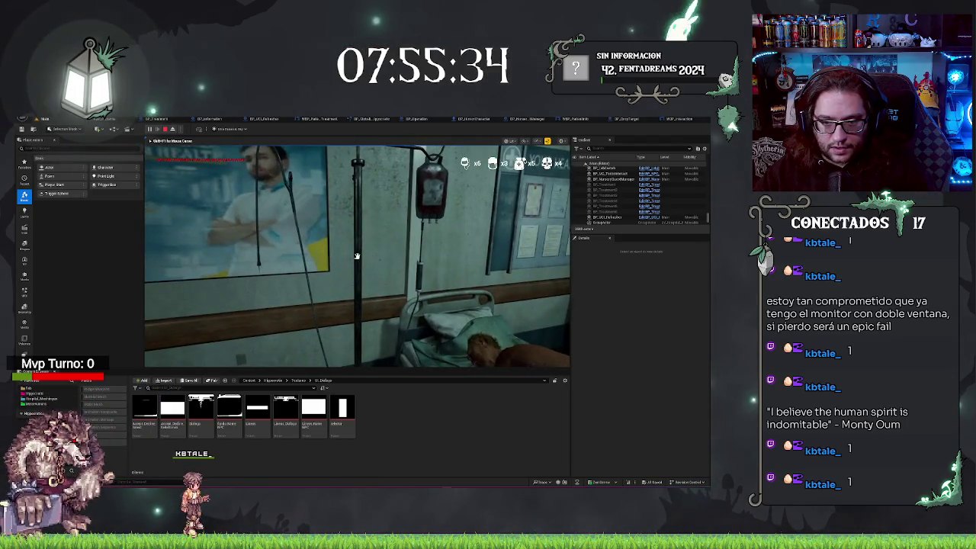
pyautogui.press('w')
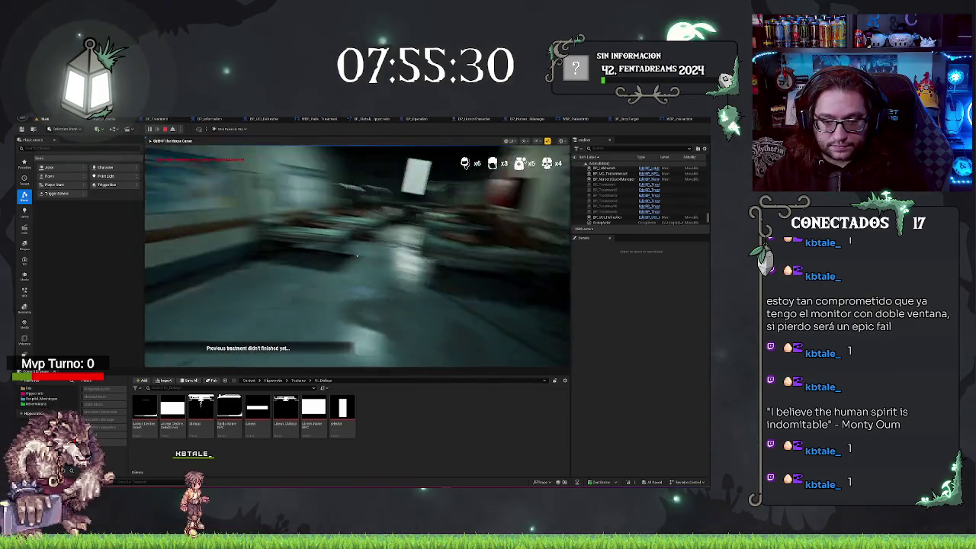
pyautogui.press('s')
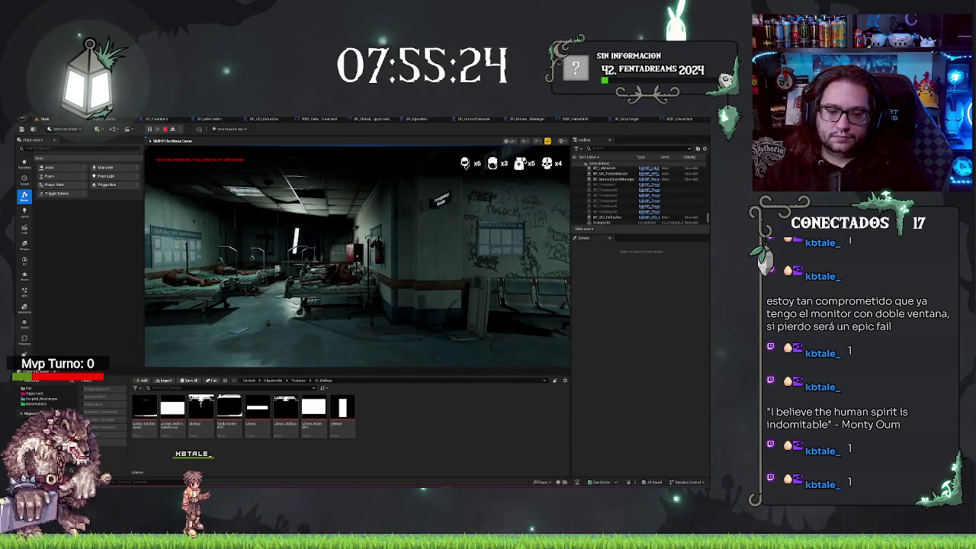
pyautogui.press('e')
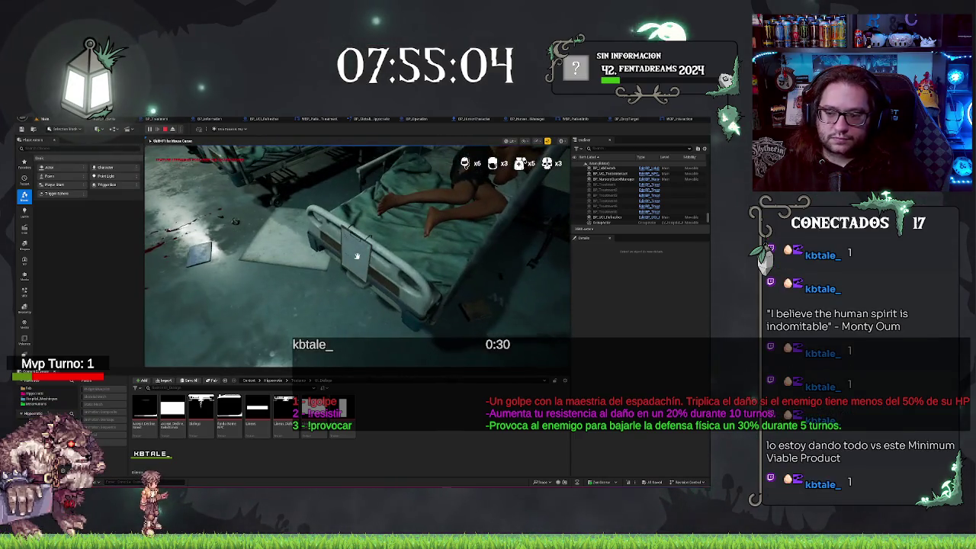
# Pick up and read the patient's bed-rail clipboard, put it down, then stop the play-test
pyautogui.click(356, 256)
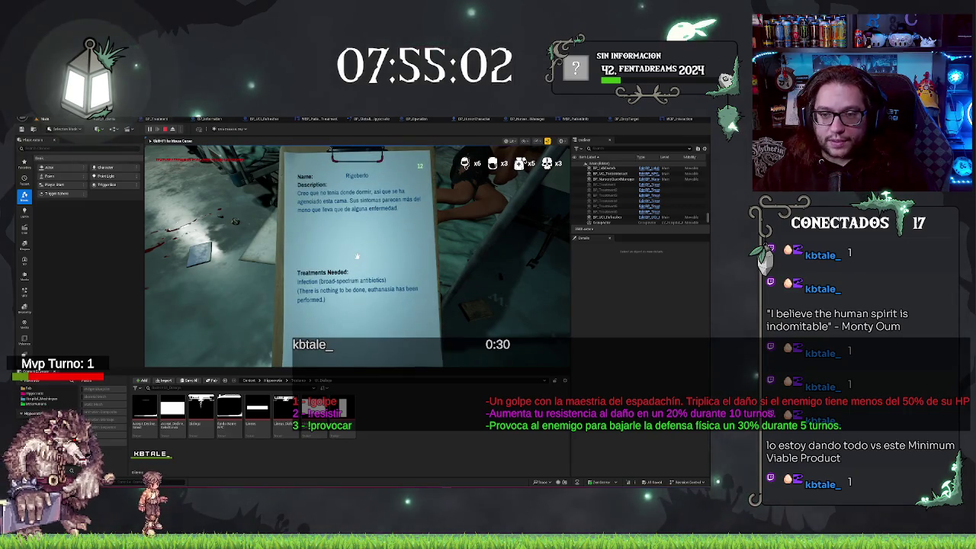
pyautogui.click(356, 256)
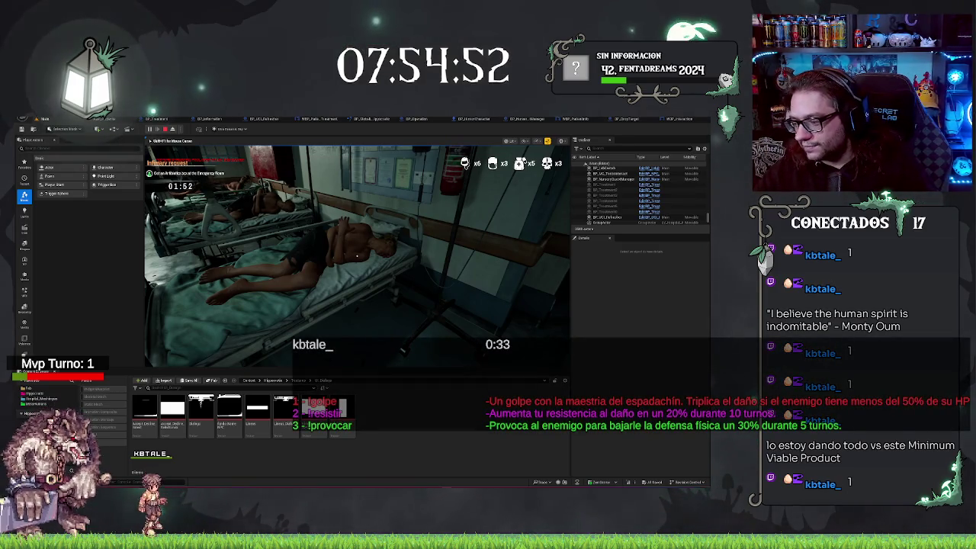
pyautogui.press('Escape')
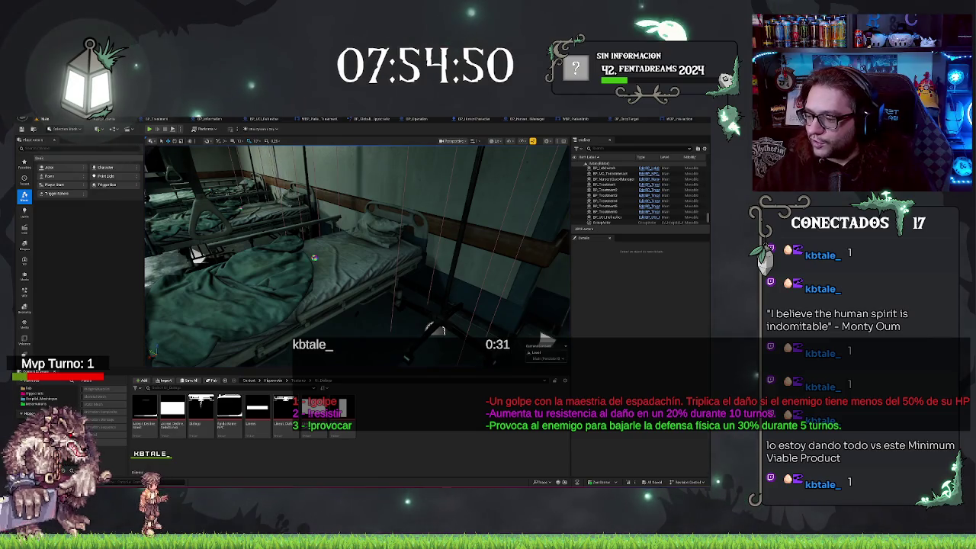